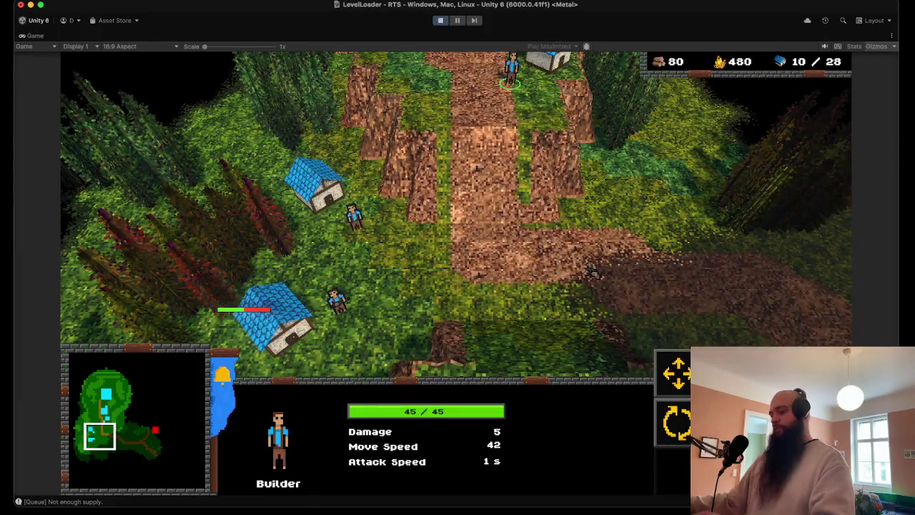
# Place a new Barracks from the Builder's construction options and recentre on it.
pyautogui.press('q')
pyautogui.press('q')
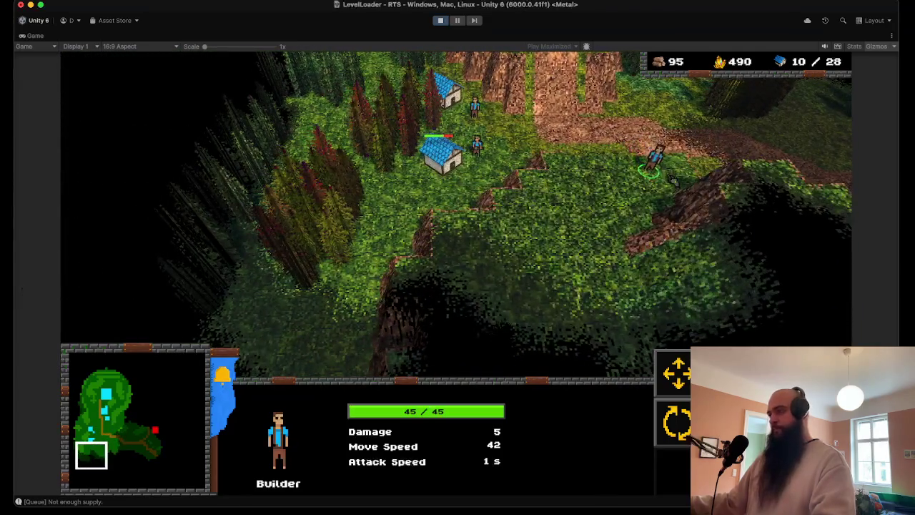
pyautogui.press('b')
pyautogui.press('h')
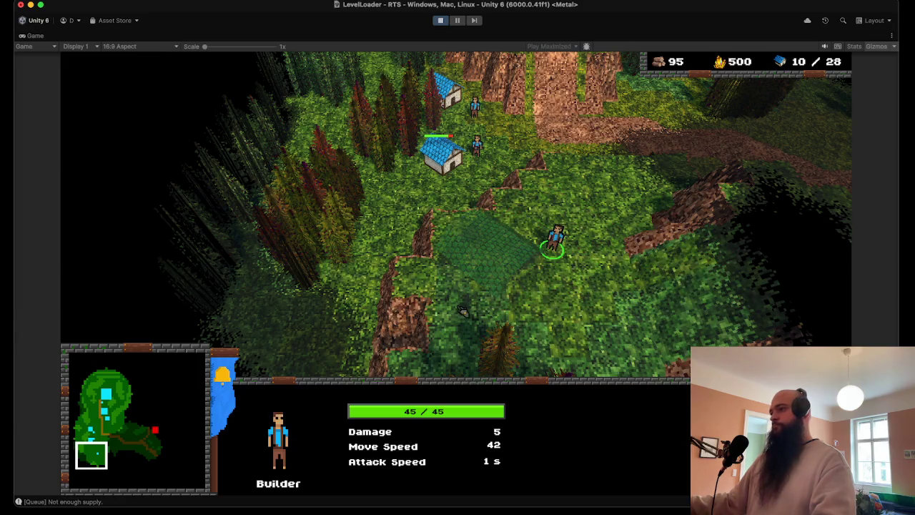
pyautogui.press('w')
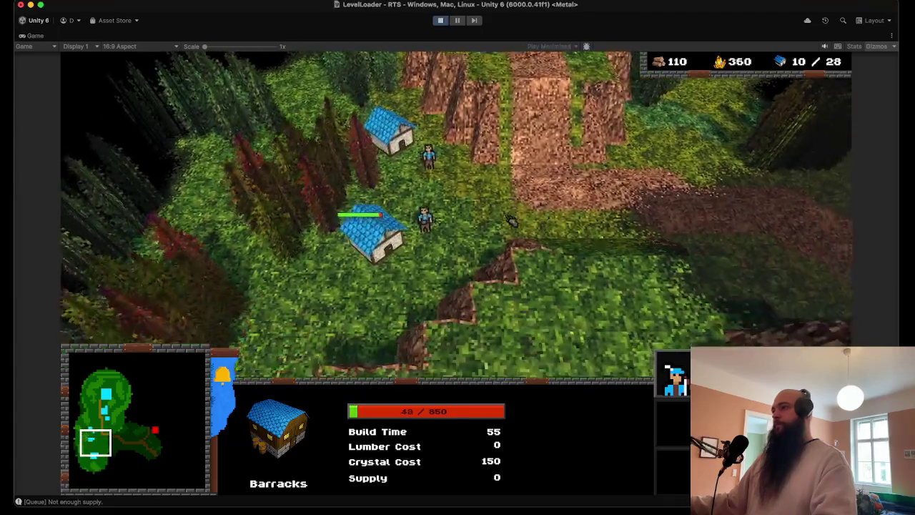
pyautogui.press('s')
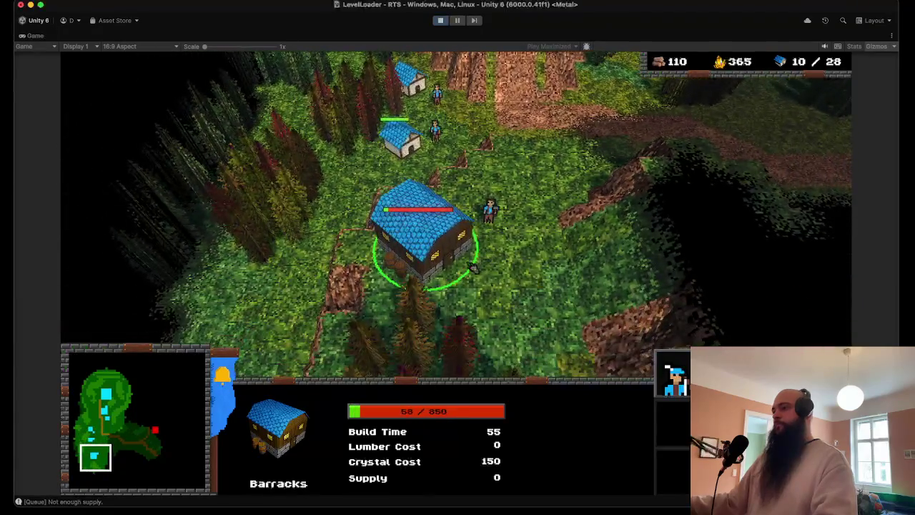
# Box-select units, then pick out a single Builder near the castle.
pyautogui.press('a')
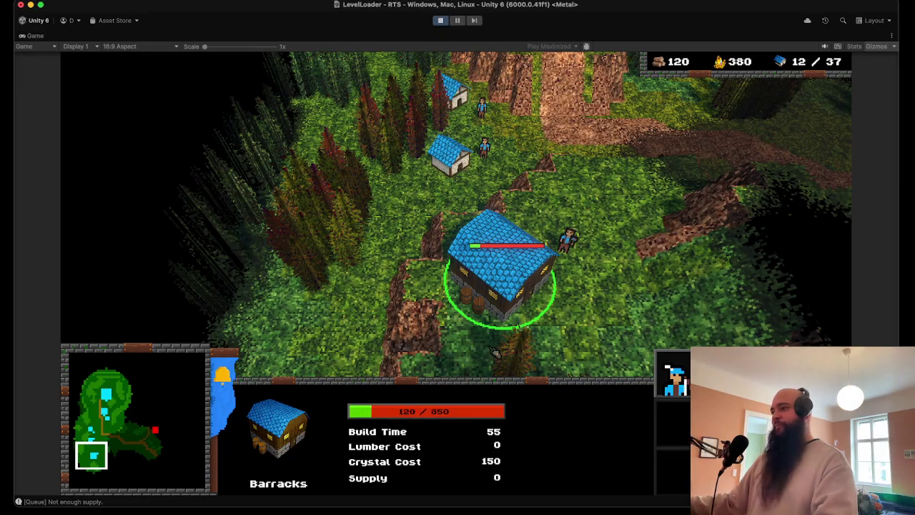
pyautogui.press('d')
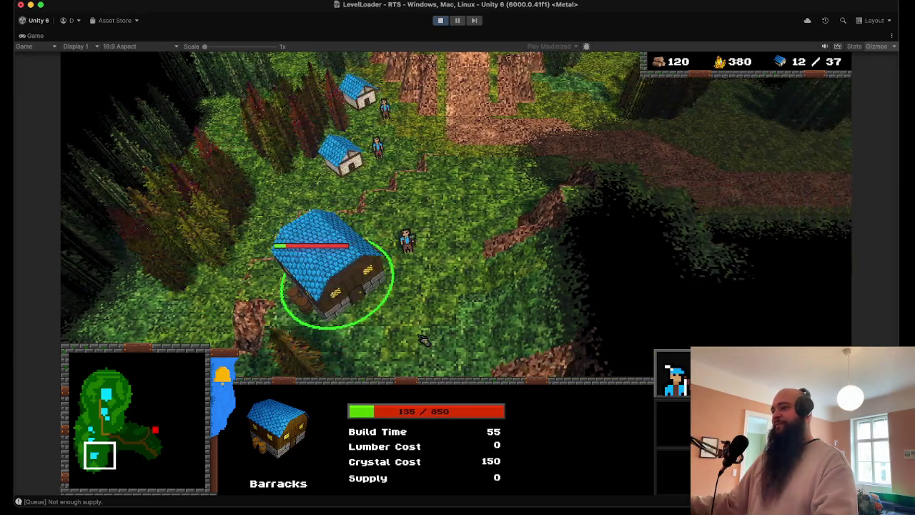
pyautogui.press('w')
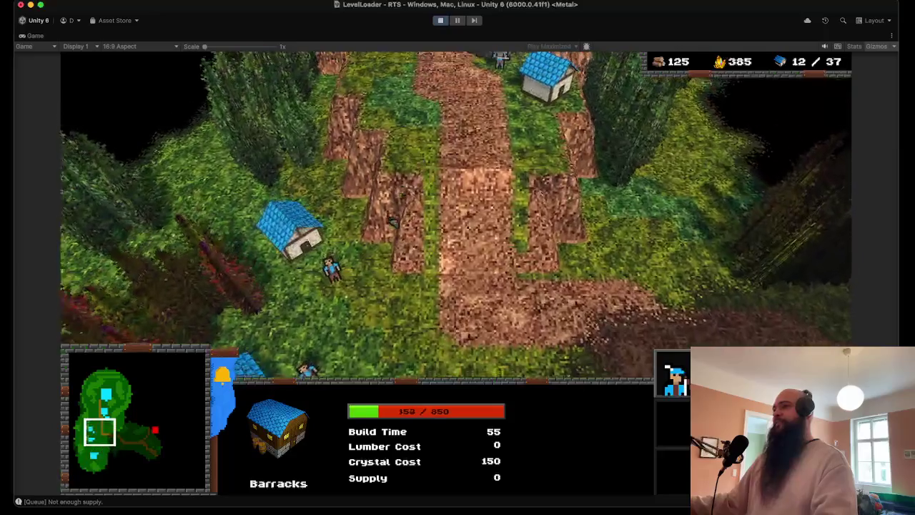
pyautogui.moveTo(373, 243); pyautogui.dragTo(319, 419)
pyautogui.press('w')
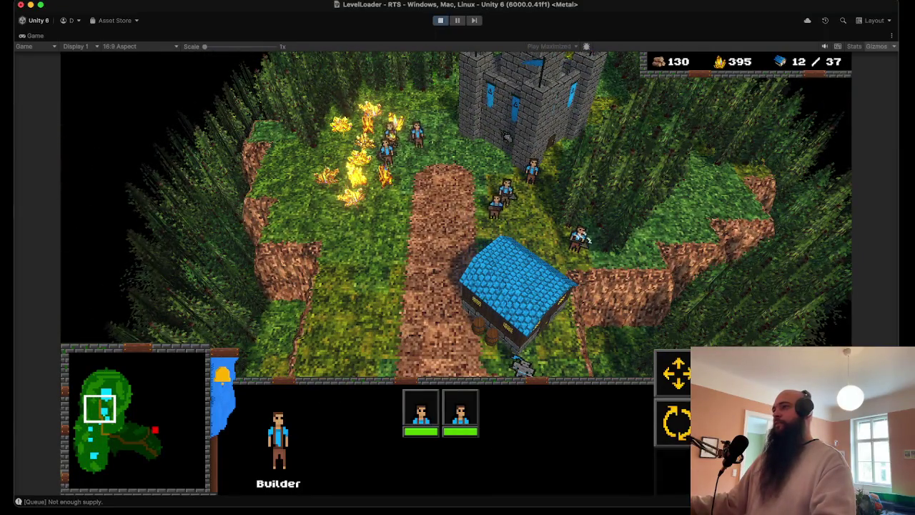
pyautogui.click(530, 175)
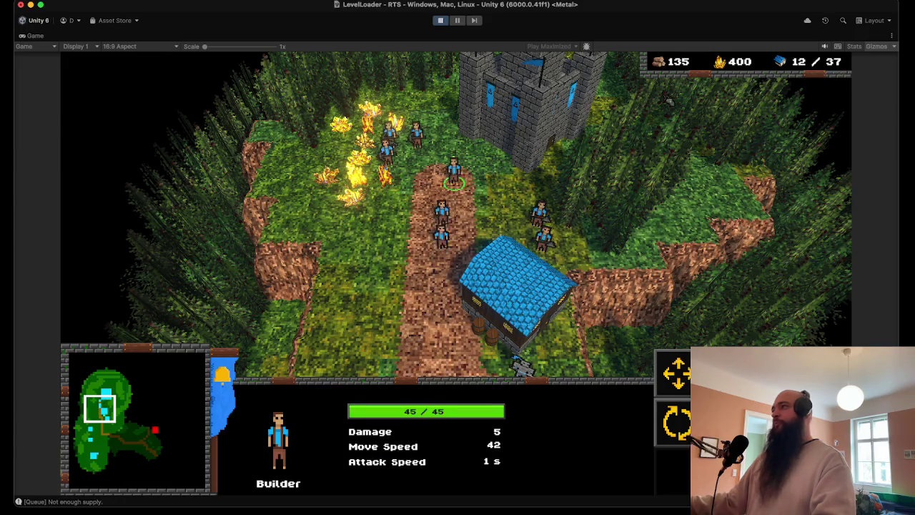
# Return to the houses and select the Barracks once it completes at 850/850.
pyautogui.press('w')
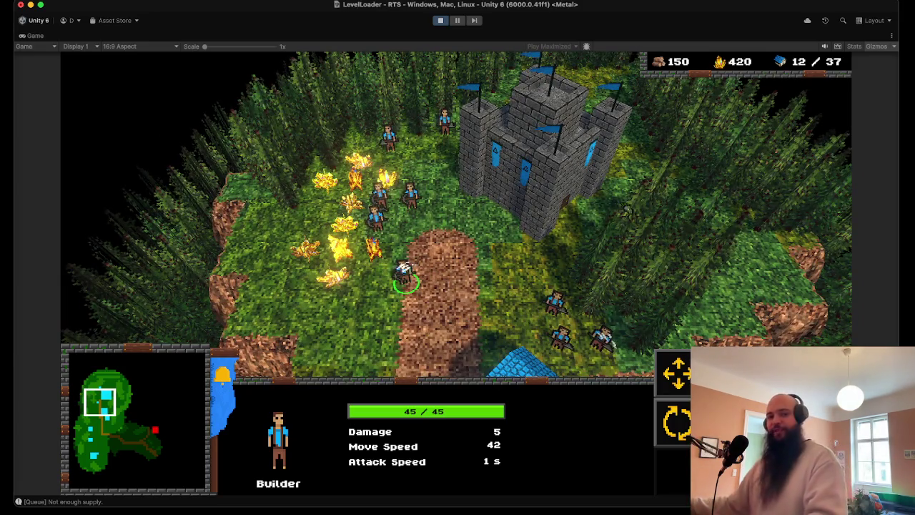
pyautogui.press('d')
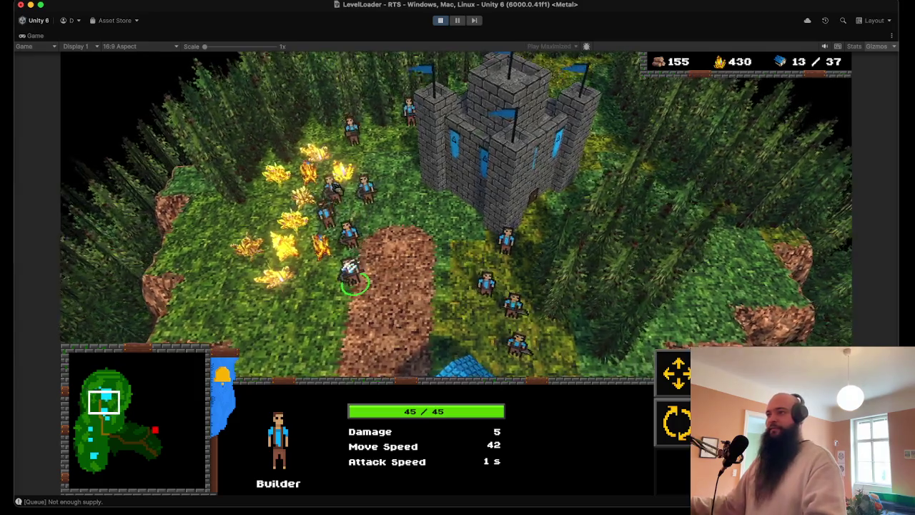
pyautogui.press('a')
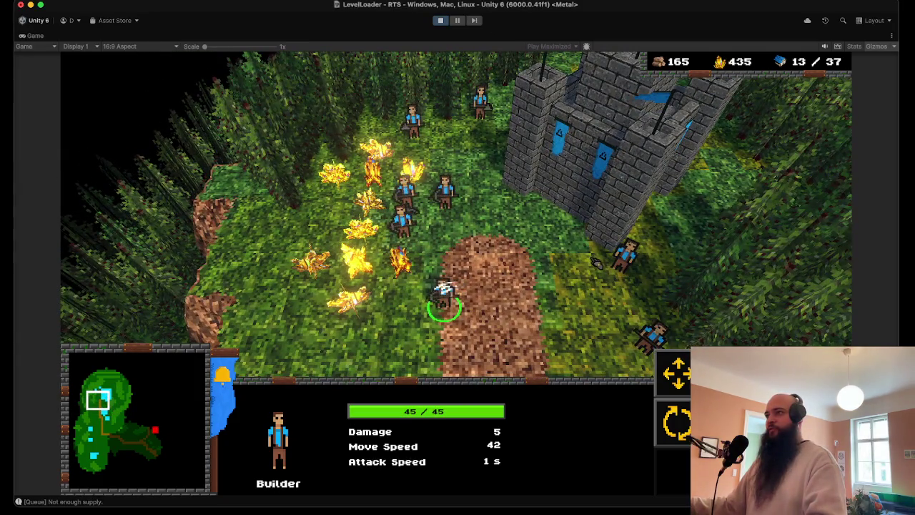
pyautogui.press('s')
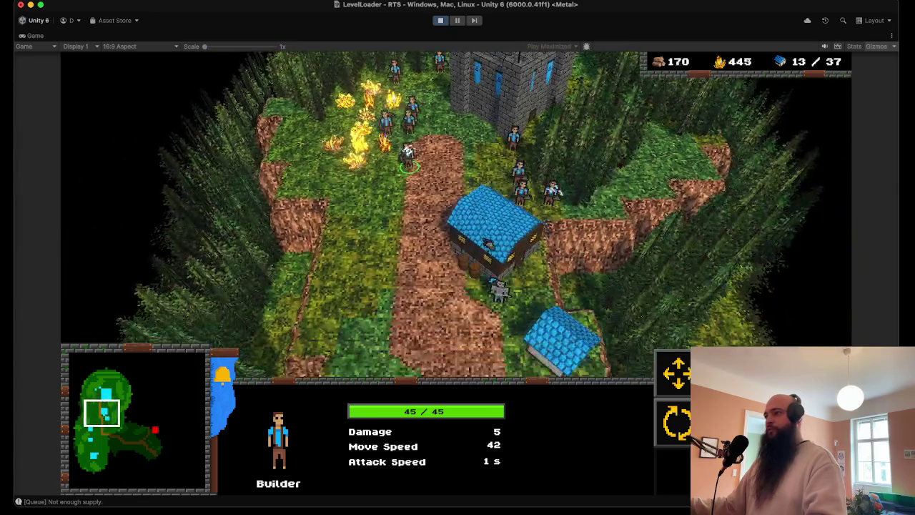
pyautogui.click(487, 242)
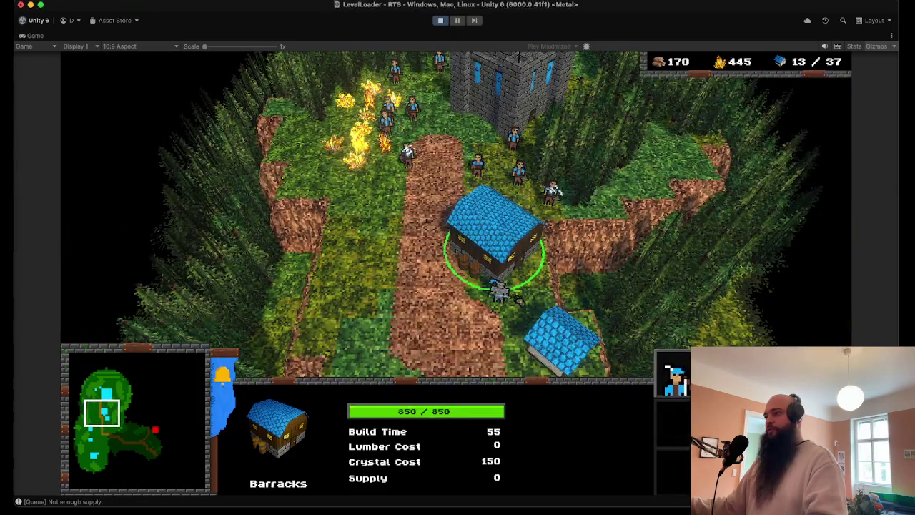
# Queue two Soldiers at the Barracks.
pyautogui.press('s')
pyautogui.press('q')
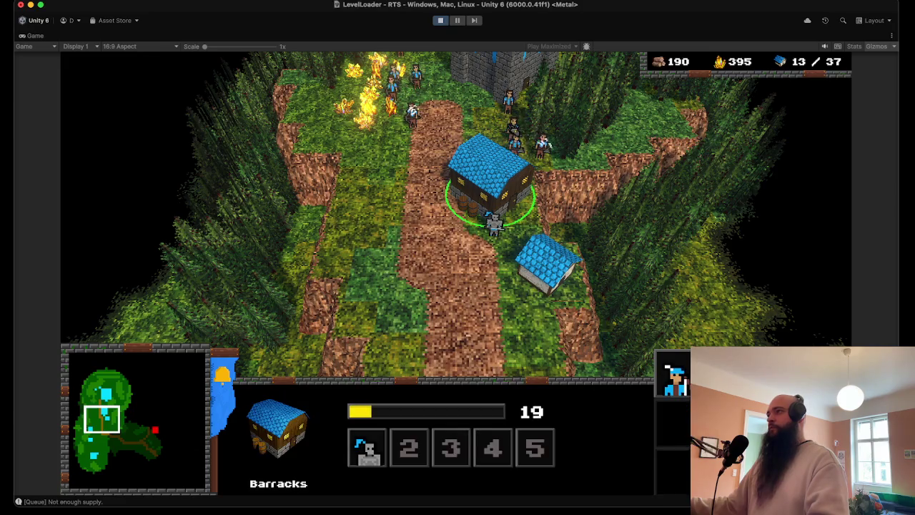
pyautogui.press('d')
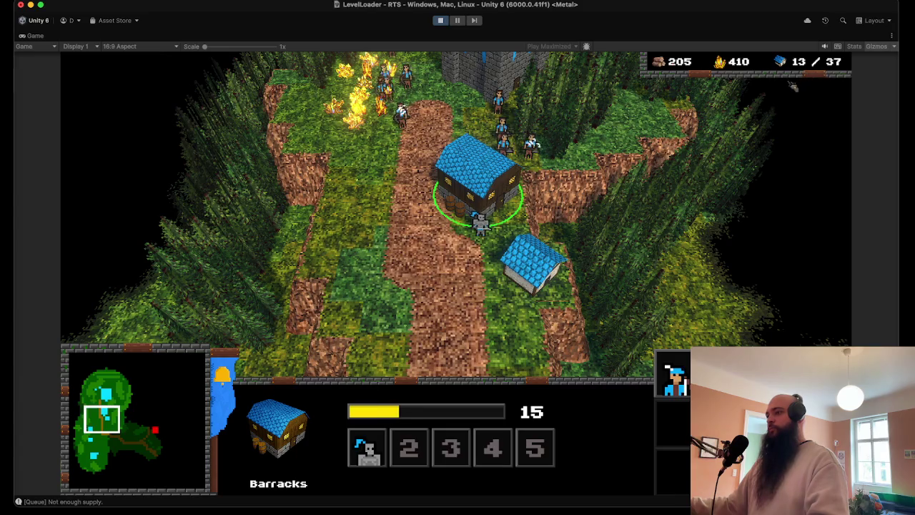
pyautogui.press('s')
pyautogui.press('a')
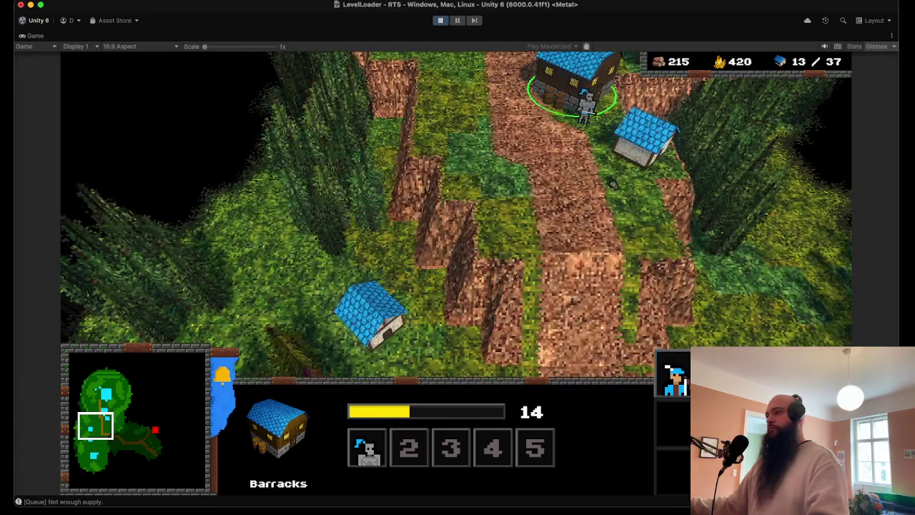
pyautogui.press('s')
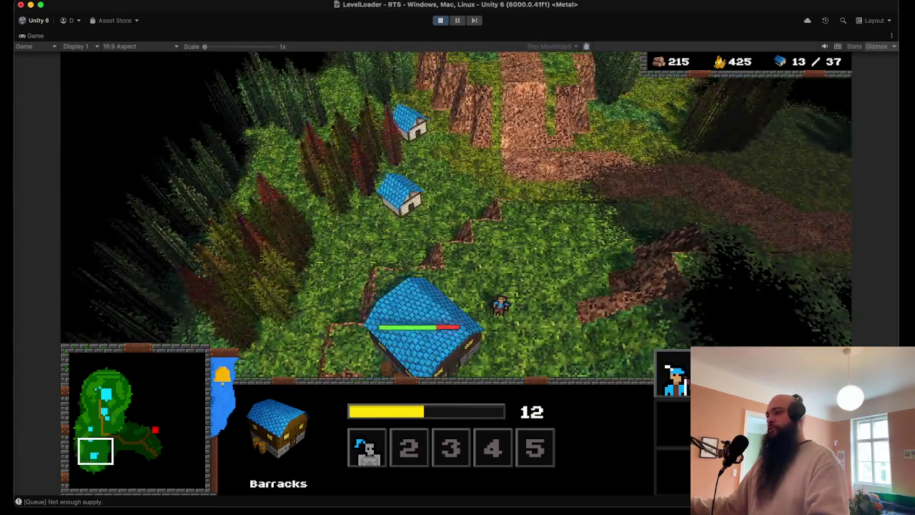
pyautogui.press('q')
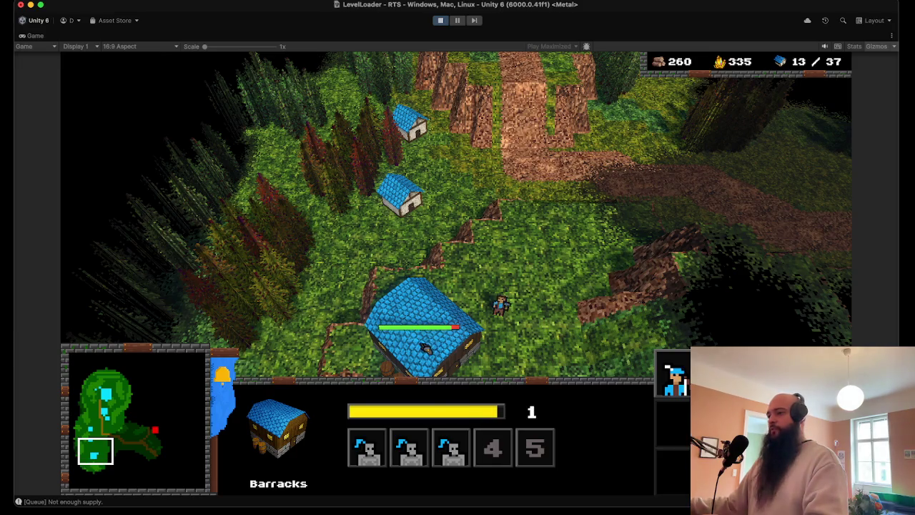
# Send a Builder to a new spot and reselect it.
pyautogui.scroll(-1, 427, 349)
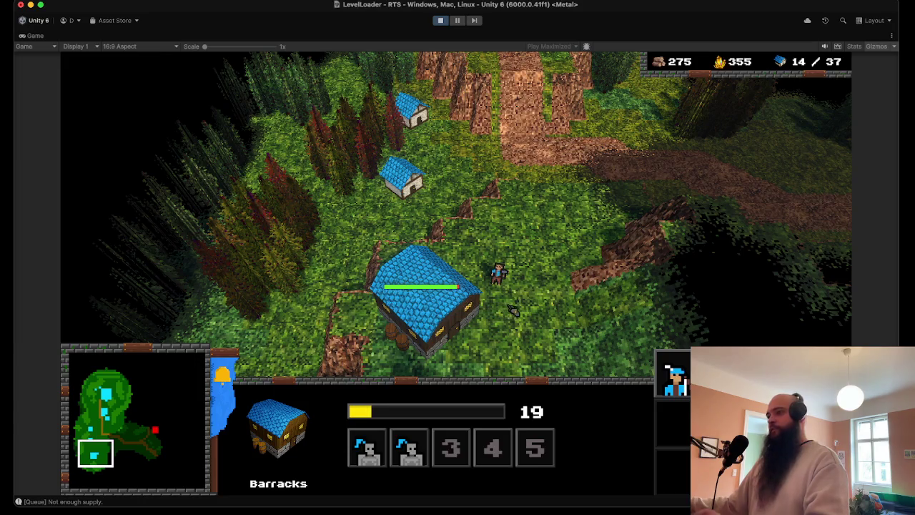
pyautogui.click(498, 273)
pyautogui.rightClick(466, 231)
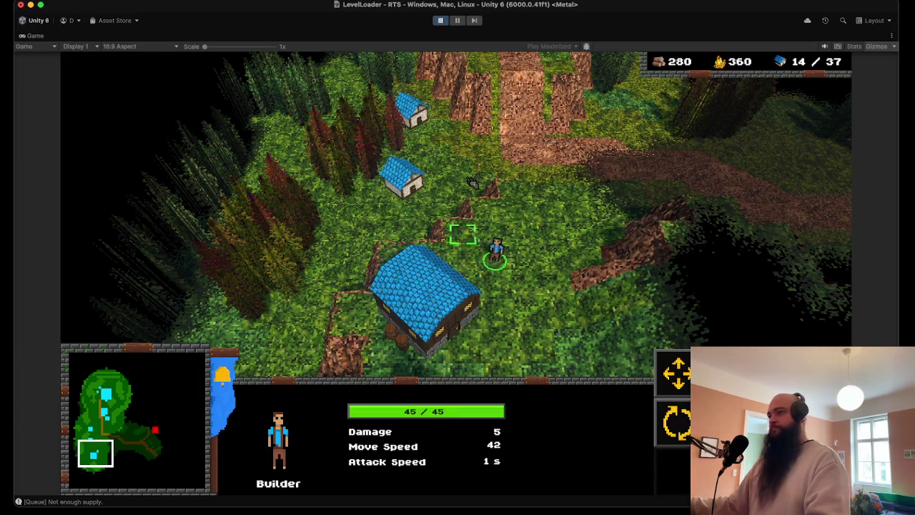
pyautogui.click(425, 300)
pyautogui.click(461, 223)
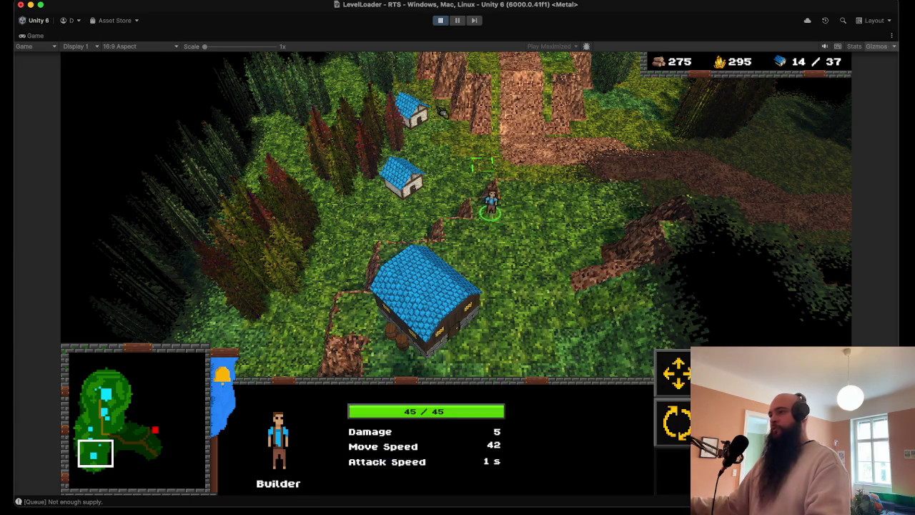
# Have the Builder place a second Barracks beside the path.
pyautogui.press('w')
pyautogui.press('d')
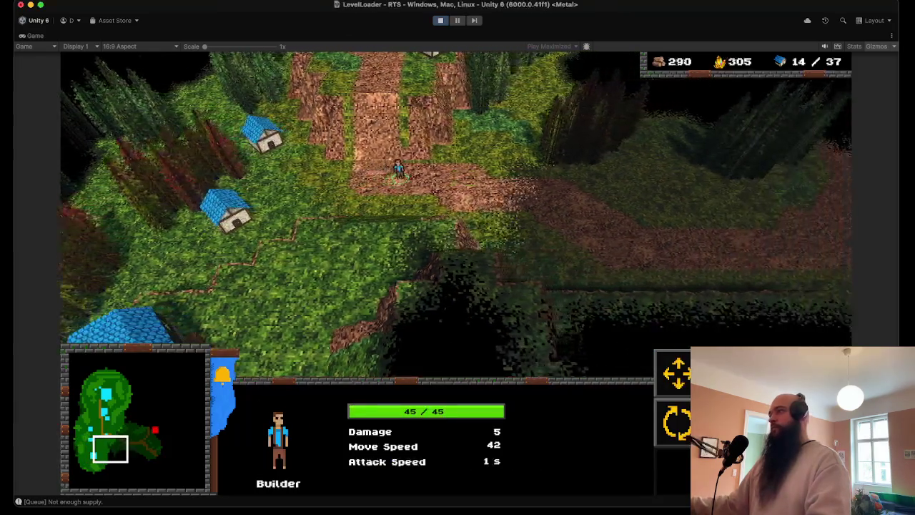
pyautogui.press('s')
pyautogui.press('d')
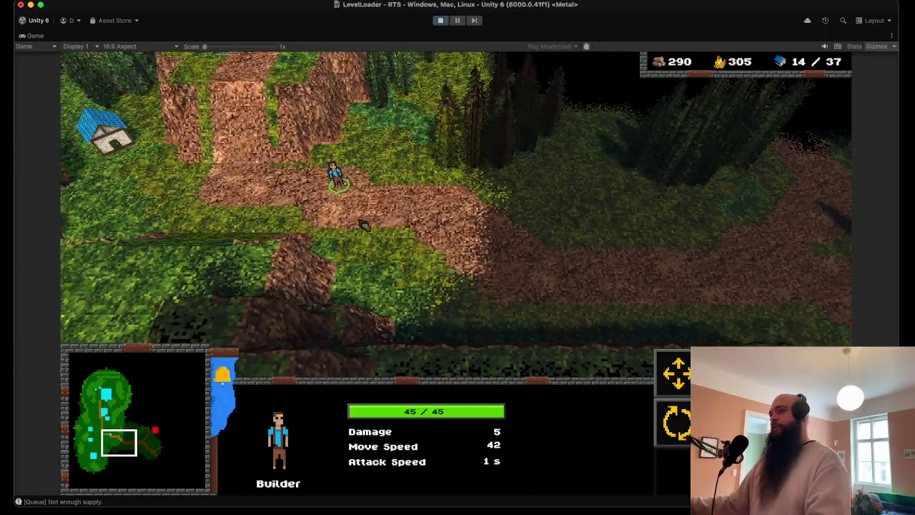
pyautogui.press('b')
pyautogui.press('h')
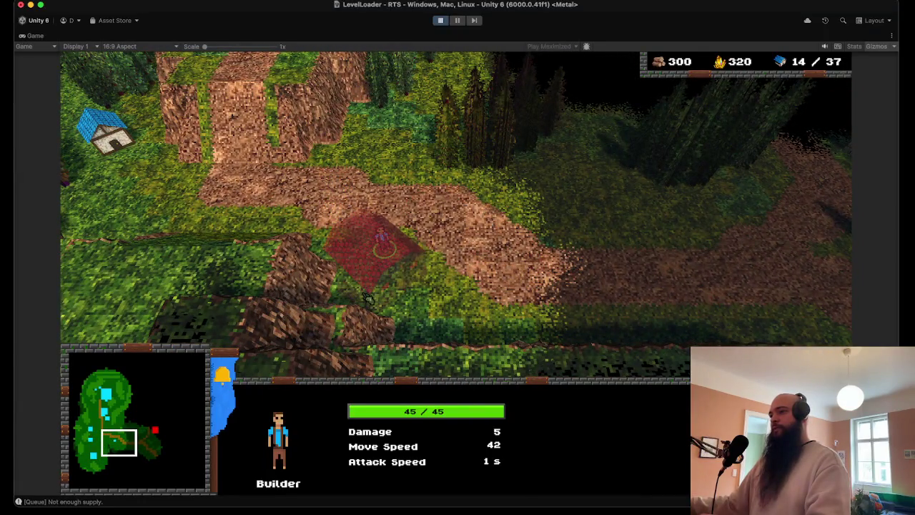
pyautogui.click(429, 247)
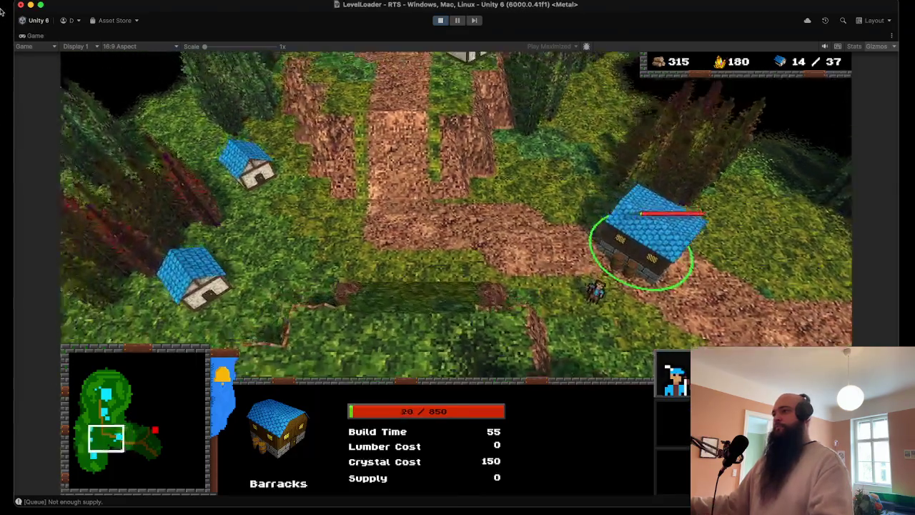
# Queue a third Soldier, then box-select the Soldiers and send them south along the path.
pyautogui.press('1')
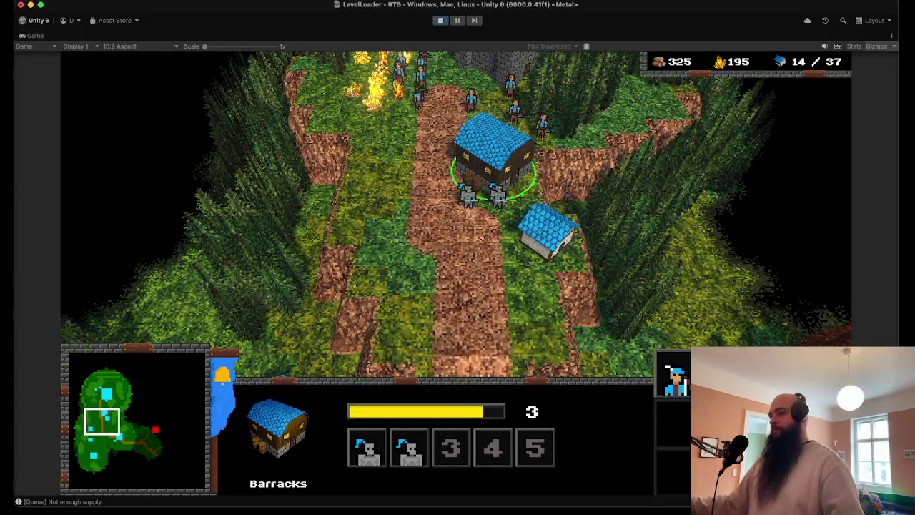
pyautogui.click(654, 384)
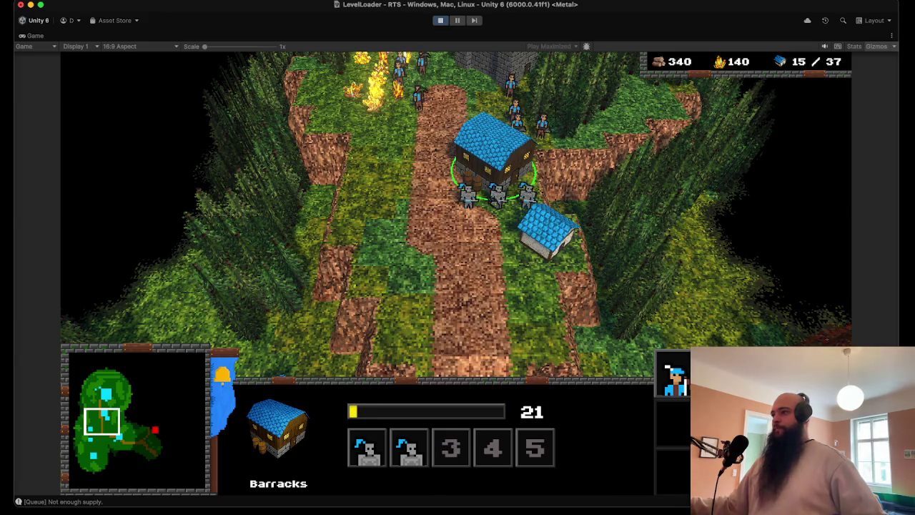
pyautogui.moveTo(450, 168); pyautogui.dragTo(547, 210)
pyautogui.rightClick(435, 255)
pyautogui.press('Down')
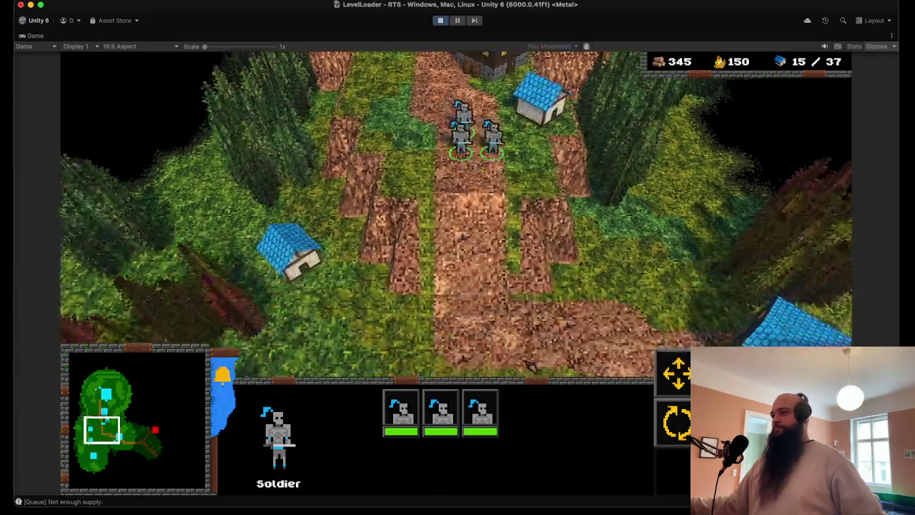
# Follow the Soldiers south and line them up on the path to the east.
pyautogui.press('Down')
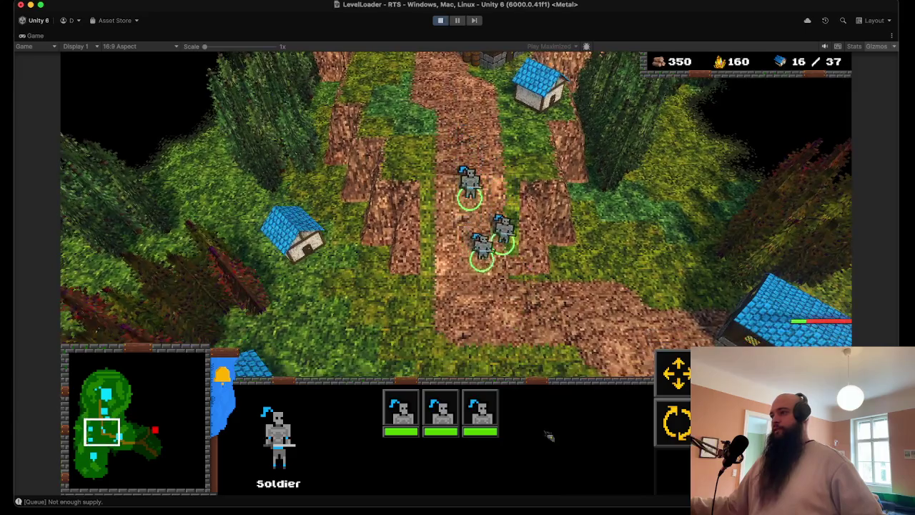
pyautogui.press('Down')
pyautogui.rightClick(556, 265)
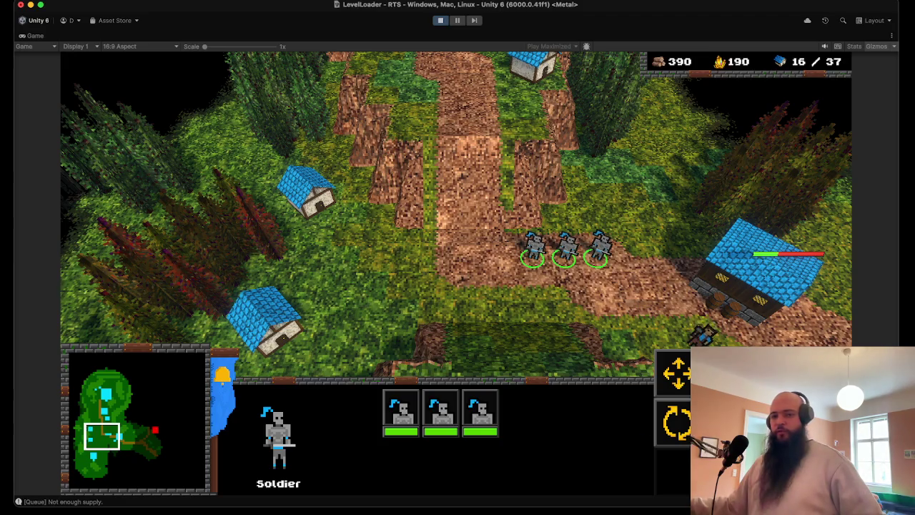
pyautogui.press('Up')
pyautogui.press('Right')
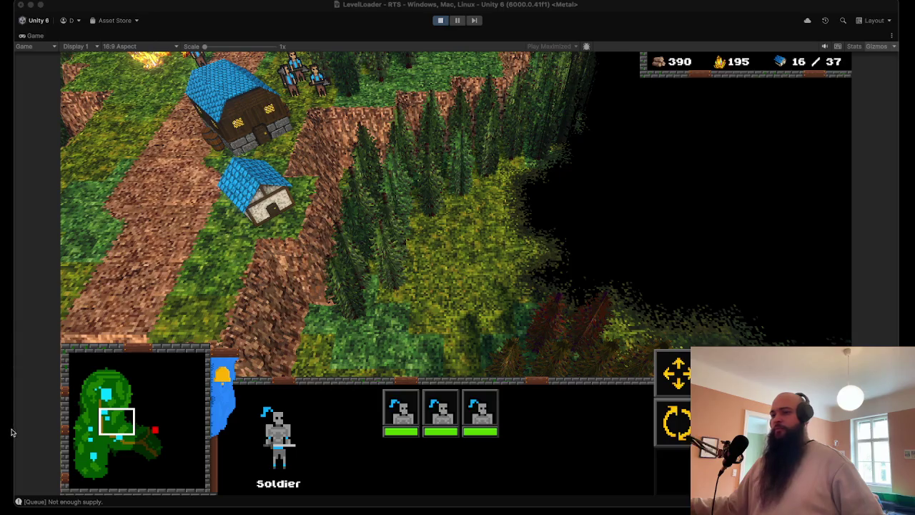
pyautogui.press('Down')
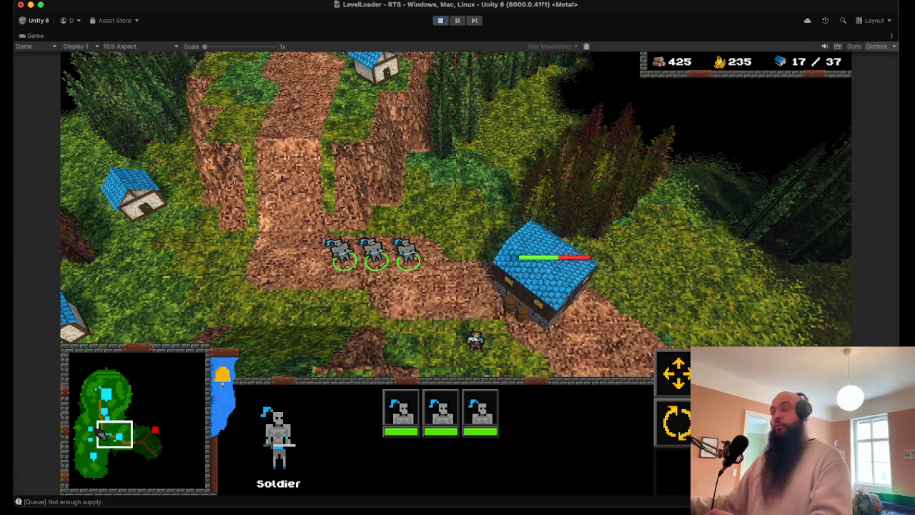
# Send one Soldier up the dirt path and move the other two beside it.
pyautogui.click(346, 264)
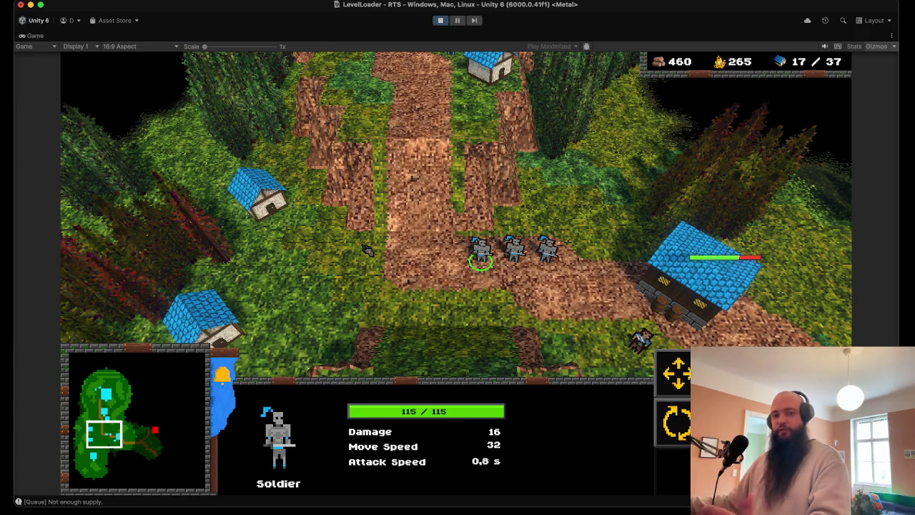
pyautogui.moveTo(572, 205); pyautogui.dragTo(477, 266)
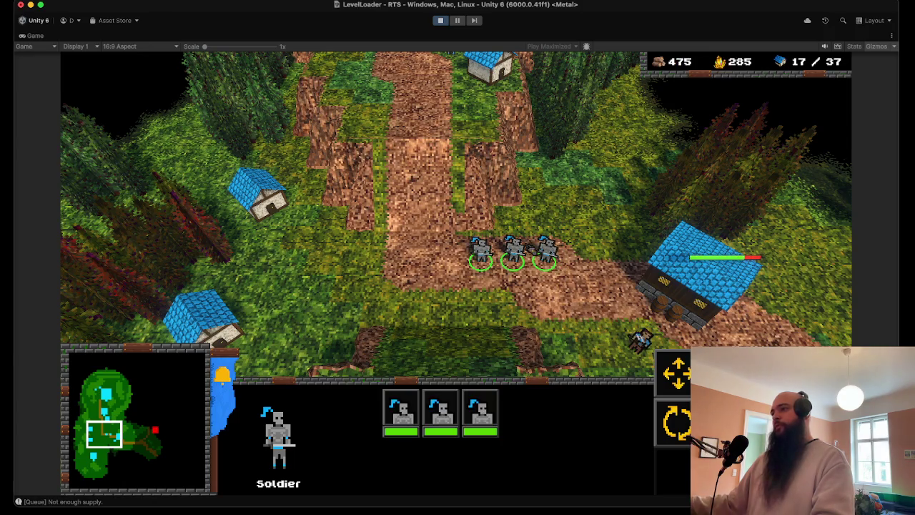
pyautogui.click(543, 246)
pyautogui.rightClick(506, 211)
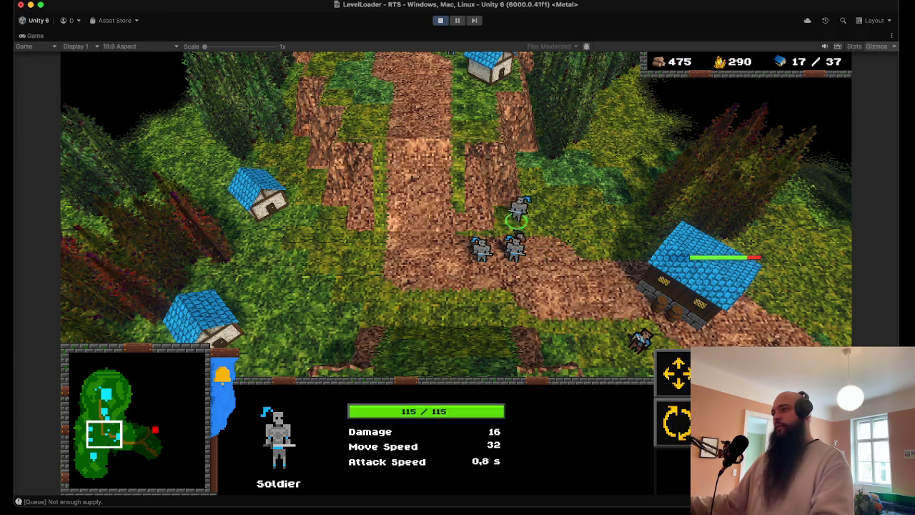
pyautogui.moveTo(474, 265); pyautogui.dragTo(534, 252)
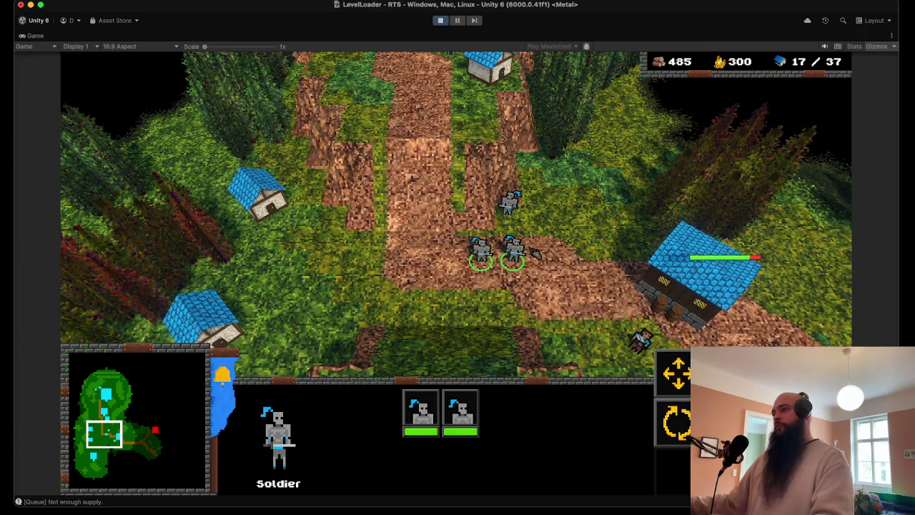
pyautogui.rightClick(525, 228)
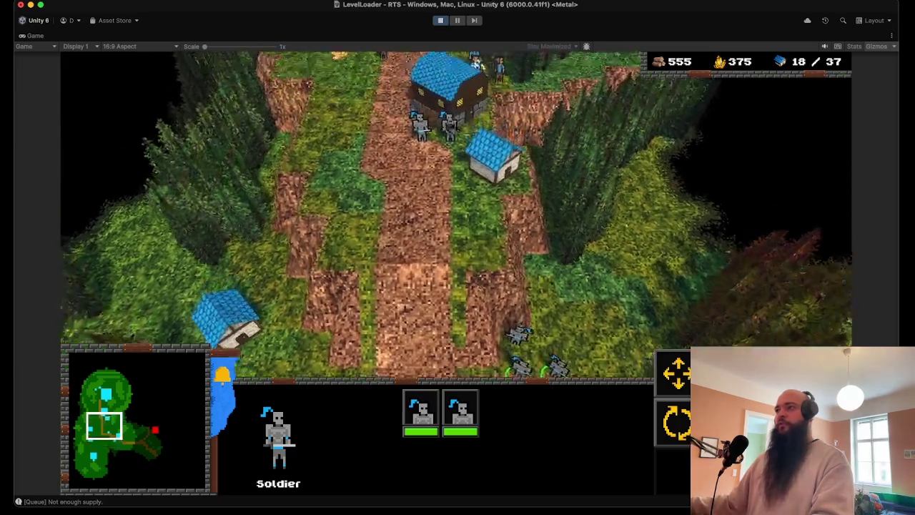
# Queue two Soldiers and some Archers across the two Barracks.
pyautogui.press('b')
pyautogui.press('s')
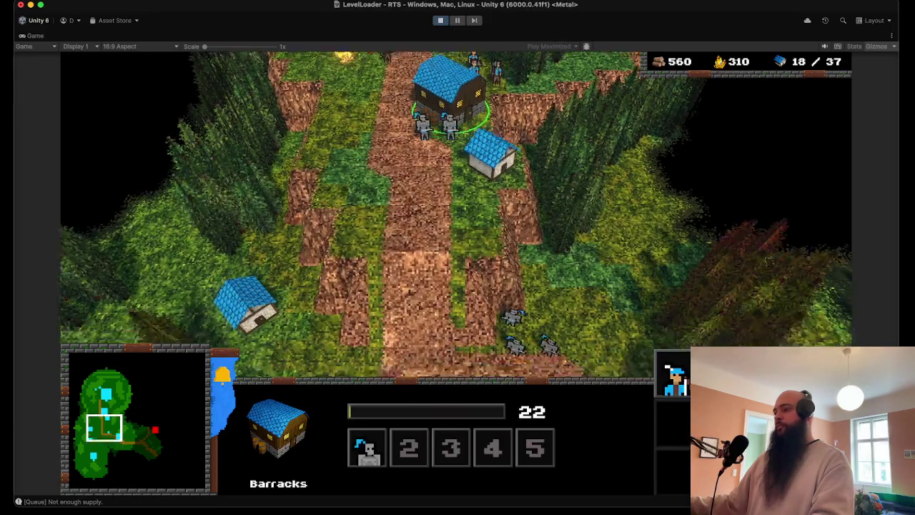
pyautogui.press('s')
pyautogui.press('b')
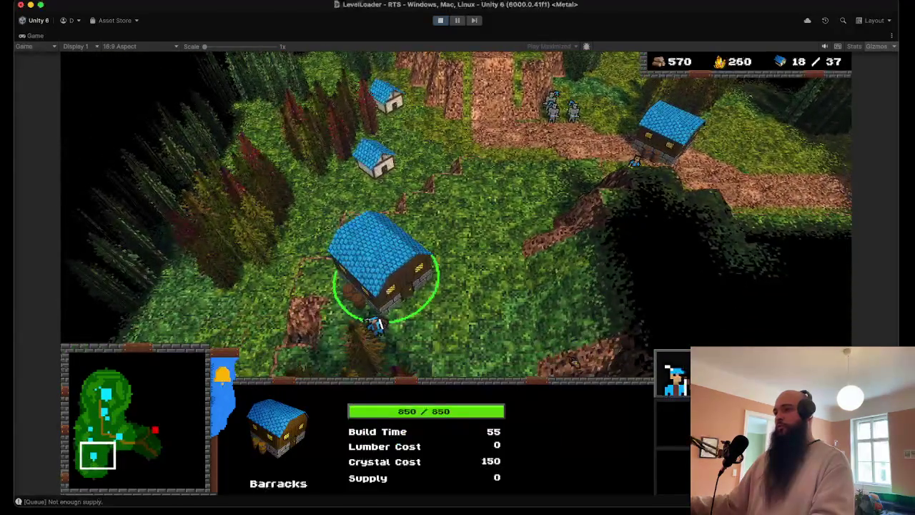
pyautogui.press('a')
pyautogui.press('a')
pyautogui.press('a')
pyautogui.press('a')
# Check the new Archer and the Builders by the castle, and move a Soldier along the path.
pyautogui.click(374, 320)
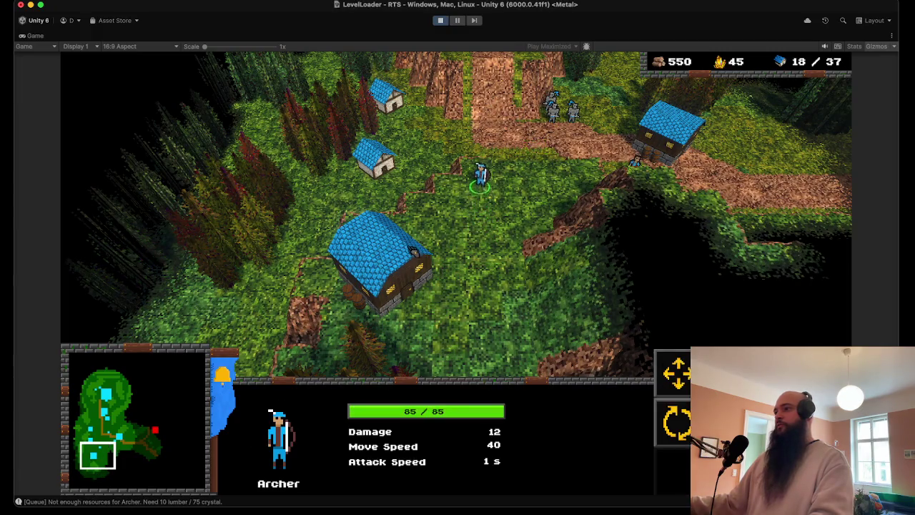
pyautogui.press('space')
pyautogui.press('Up')
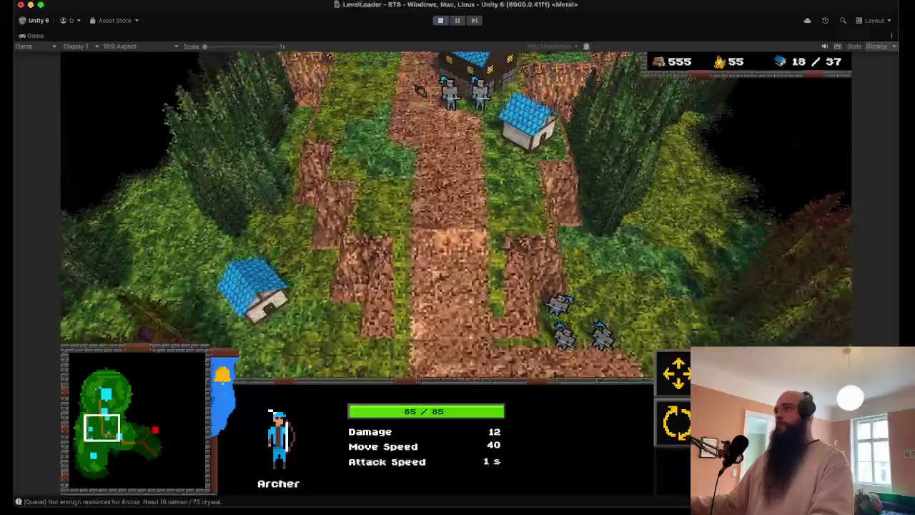
pyautogui.press('Up')
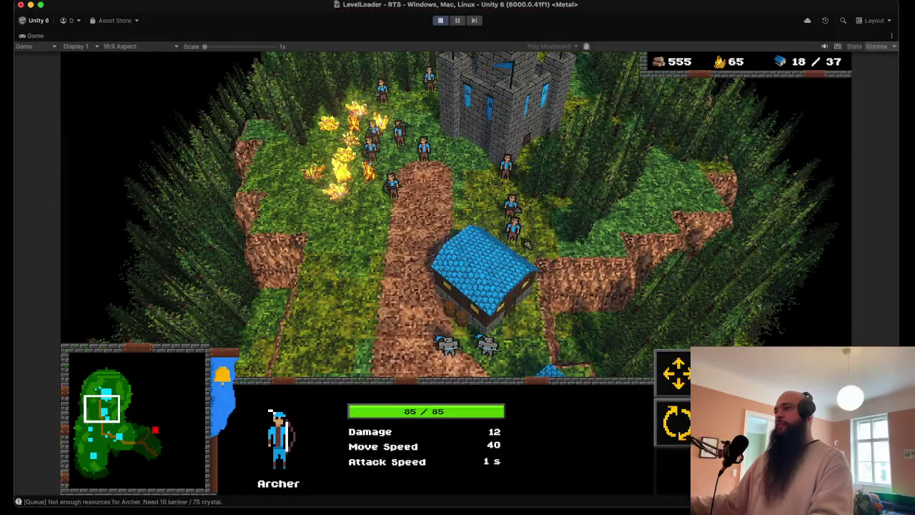
pyautogui.click(506, 164)
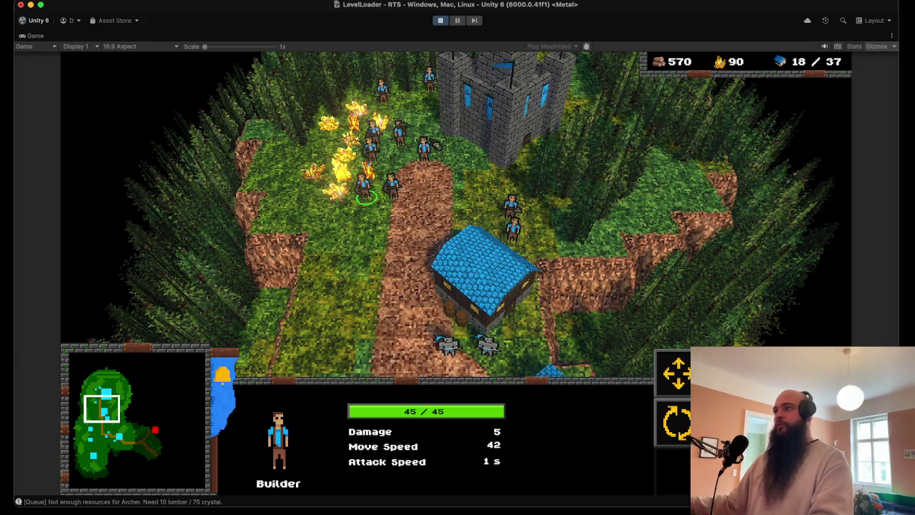
pyautogui.click(496, 240)
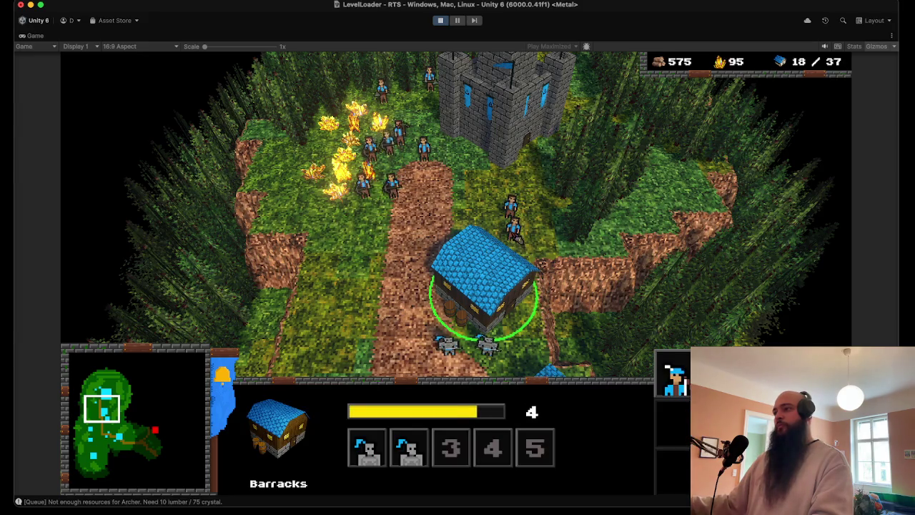
pyautogui.moveTo(533, 250); pyautogui.dragTo(532, 247)
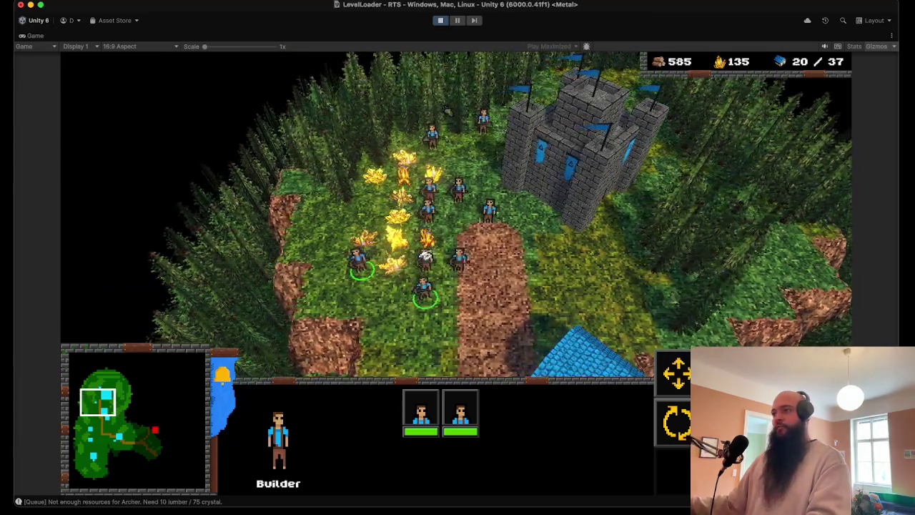
pyautogui.click(488, 209)
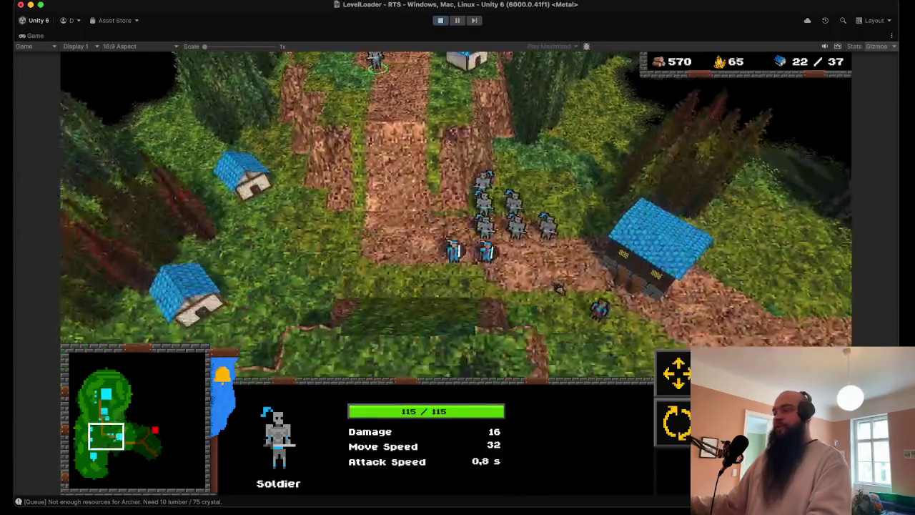
pyautogui.rightClick(520, 264)
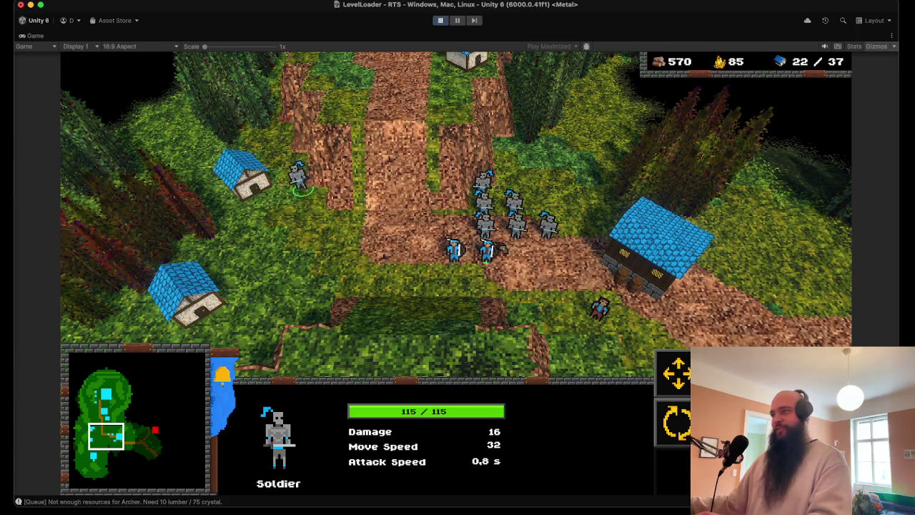
pyautogui.rightClick(521, 259)
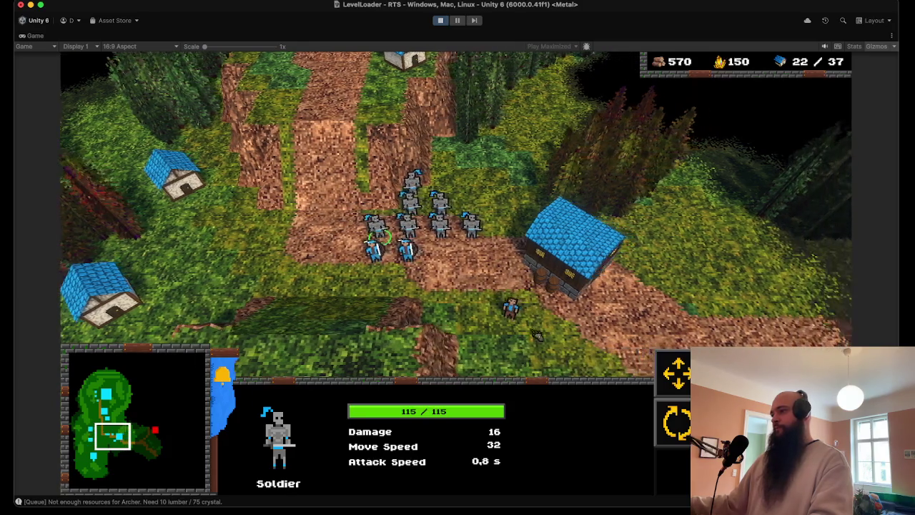
# Queue two more units at the Barracks.
pyautogui.click(507, 309)
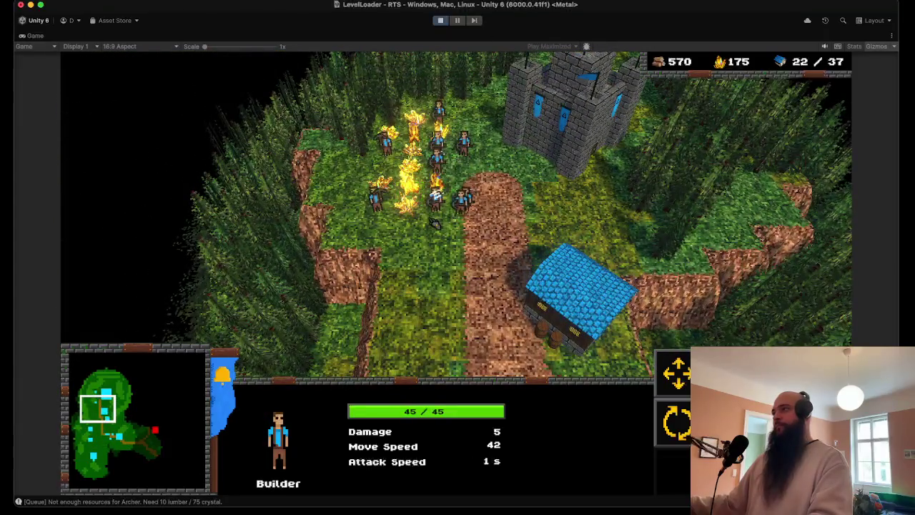
pyautogui.click(579, 293)
pyautogui.click(676, 373)
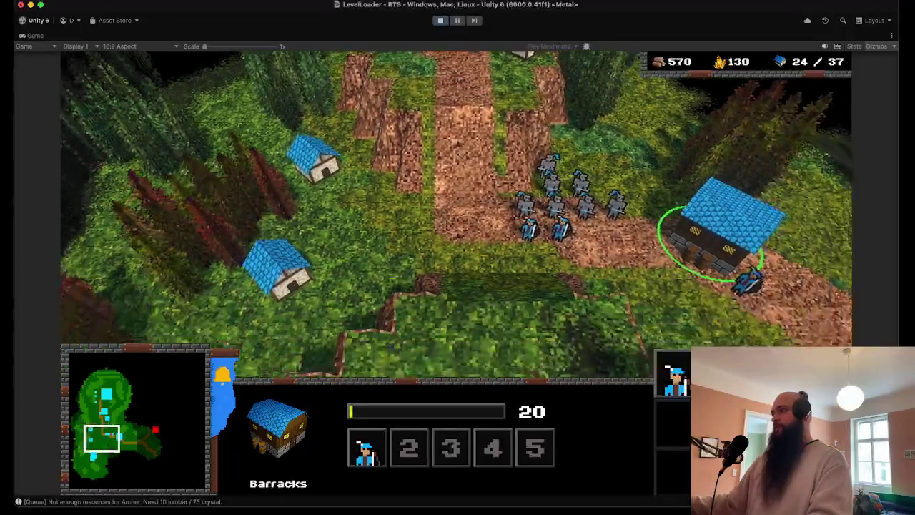
pyautogui.click(675, 373)
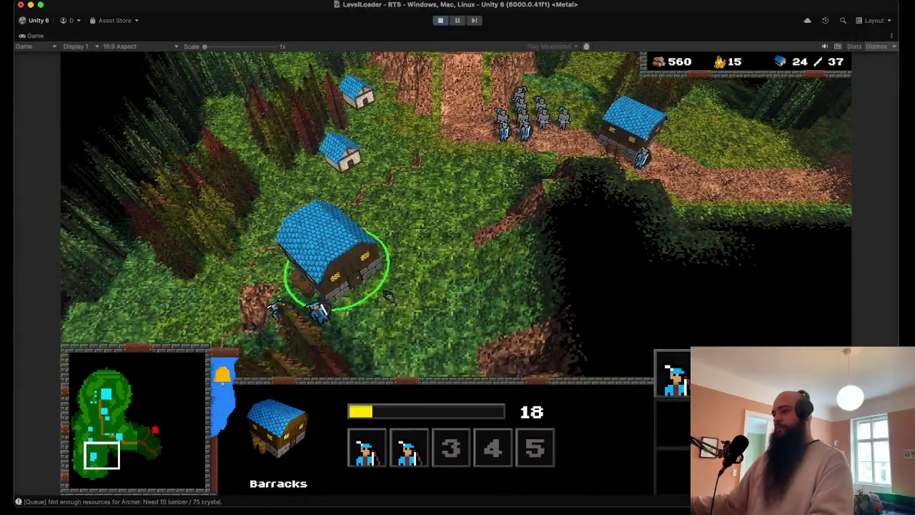
# Select the new Archers, then box-select the whole Soldier-and-Archer group heading east.
pyautogui.moveTo(301, 293); pyautogui.dragTo(358, 336)
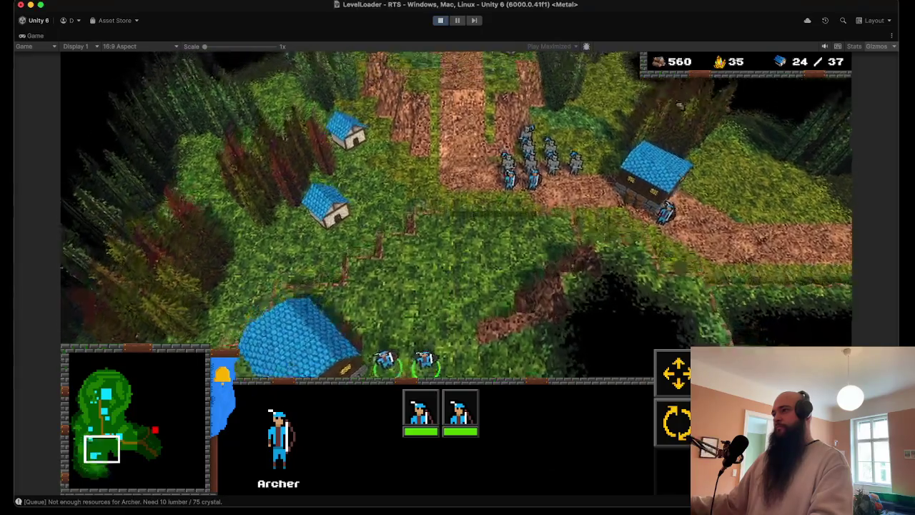
pyautogui.press('w')
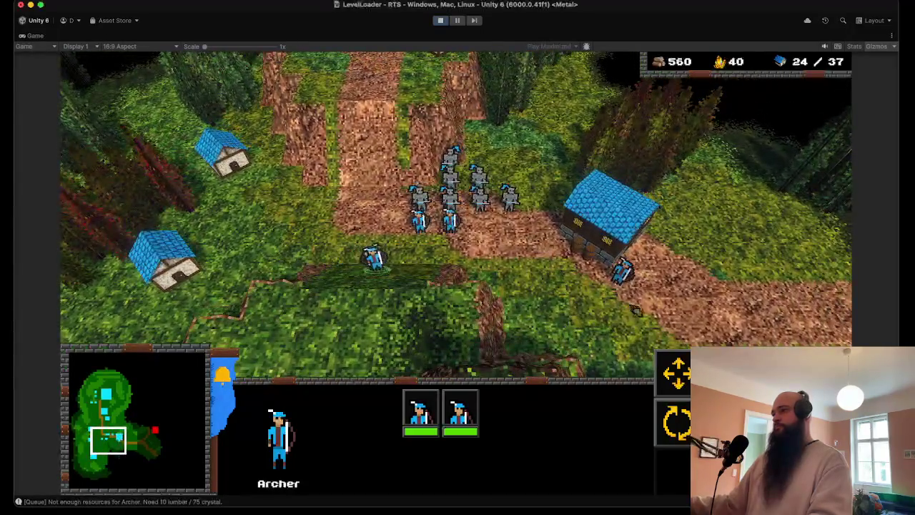
pyautogui.click(621, 275)
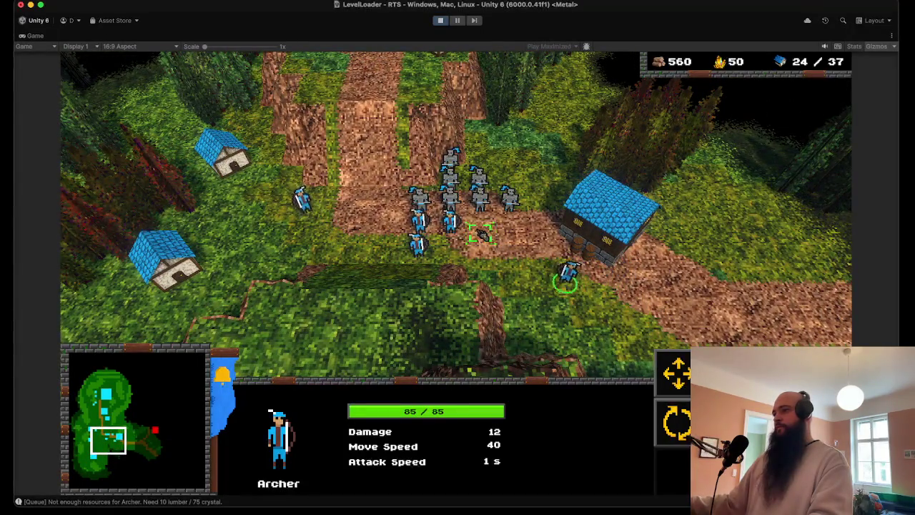
pyautogui.click(286, 179)
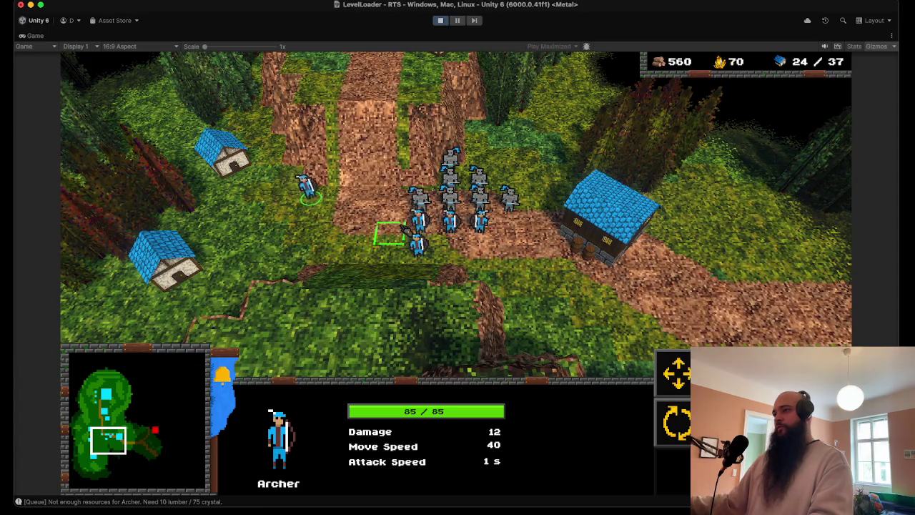
pyautogui.moveTo(532, 272); pyautogui.dragTo(376, 143)
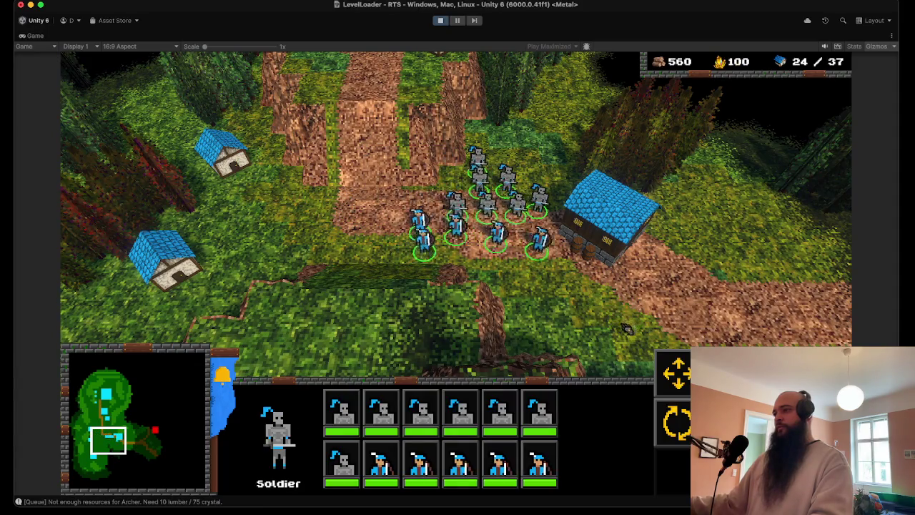
pyautogui.press('d')
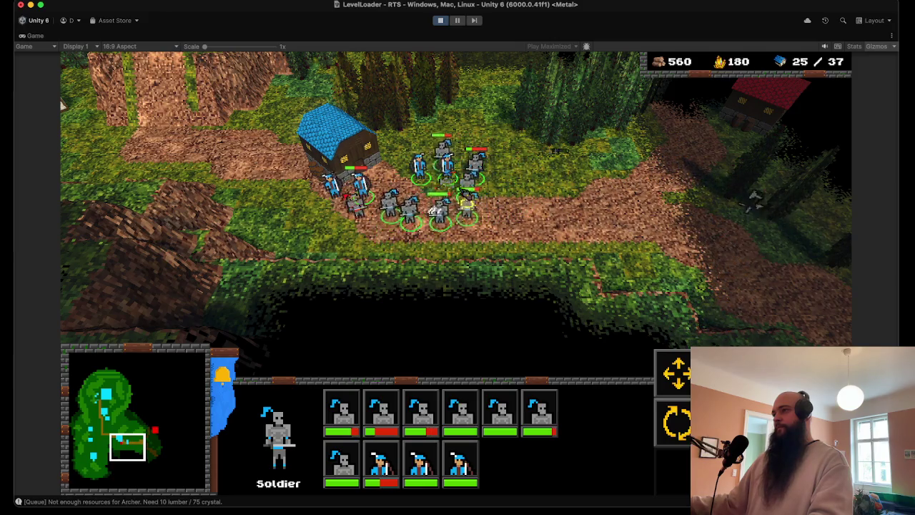
# Queue another Archer at the Barracks via control groups and reselect the army group (1).
pyautogui.press('2')
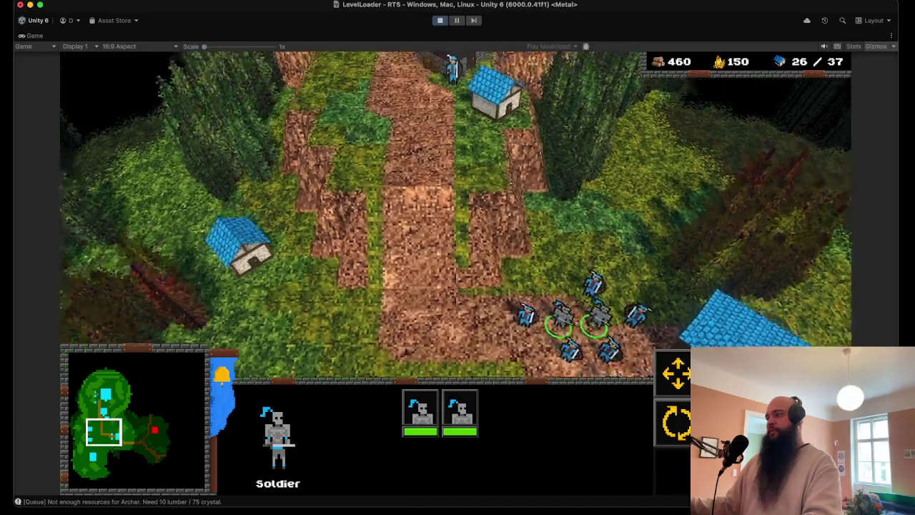
pyautogui.press('3')
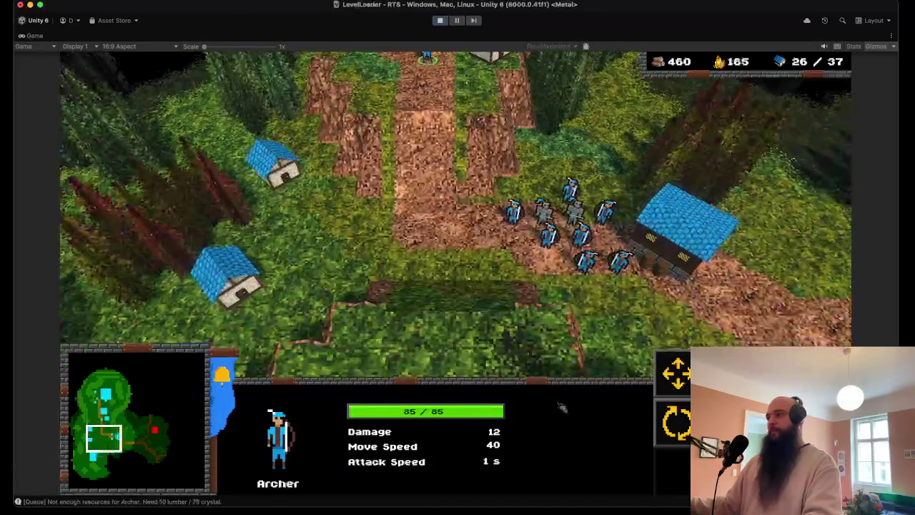
pyautogui.press('4')
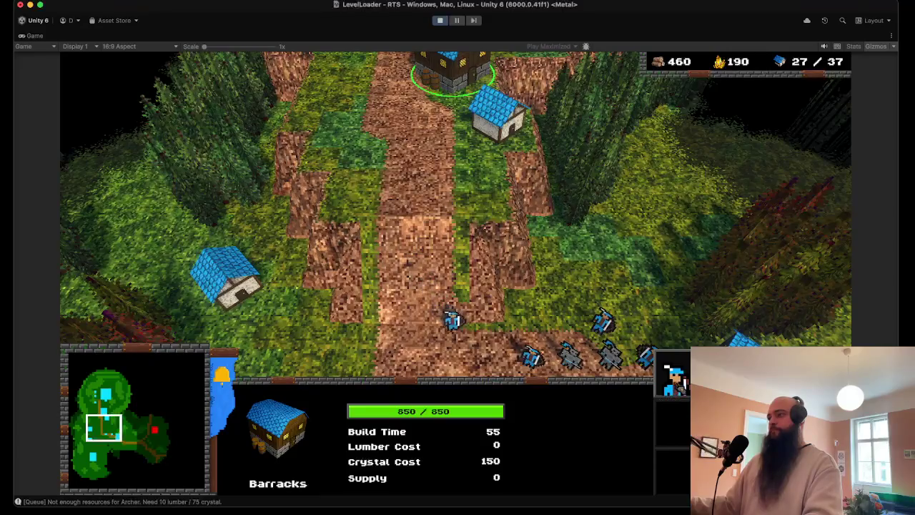
pyautogui.press('4')
pyautogui.press('a')
pyautogui.press('4')
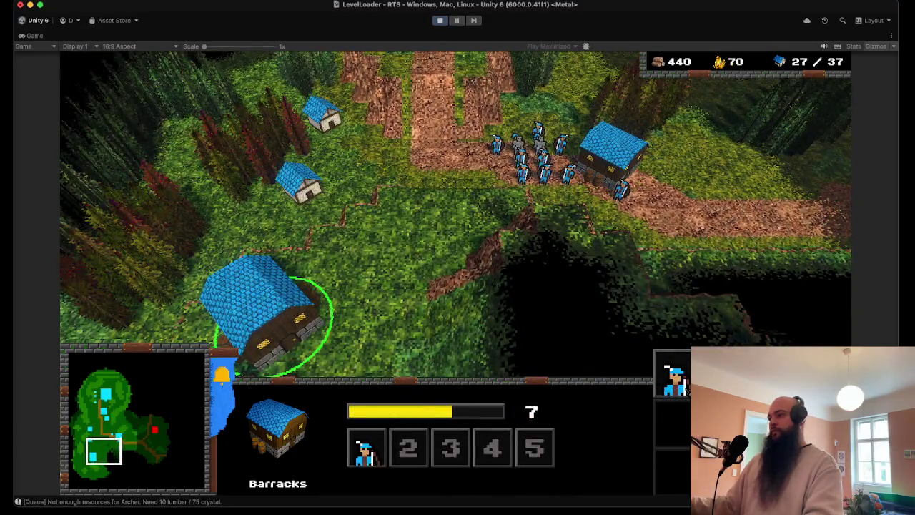
pyautogui.press('Up')
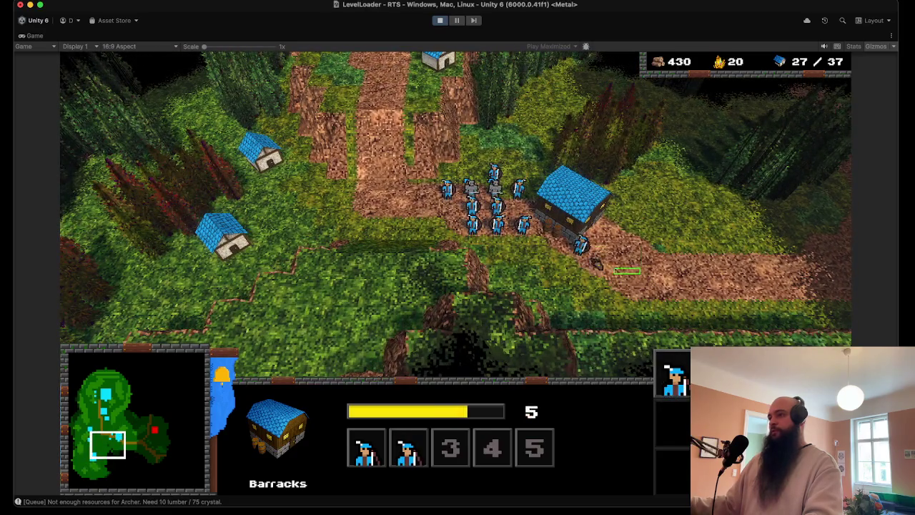
pyautogui.press('1')
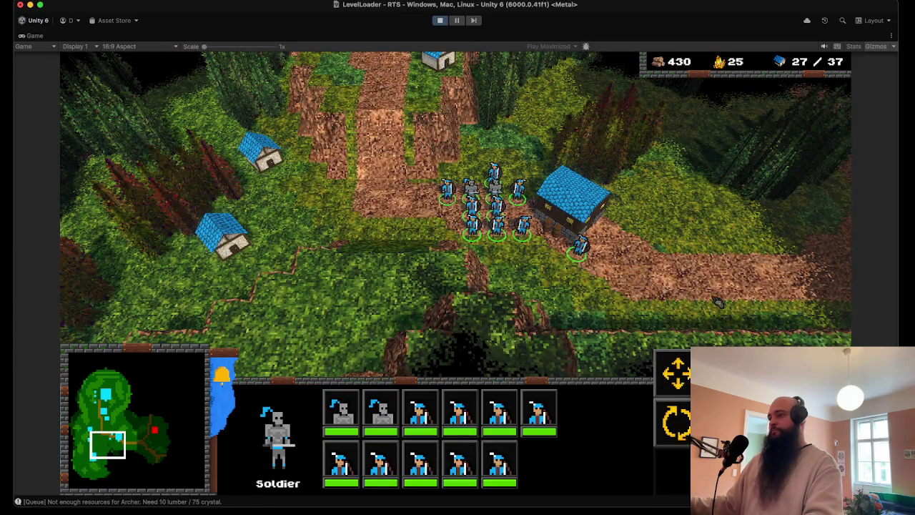
pyautogui.press('Up')
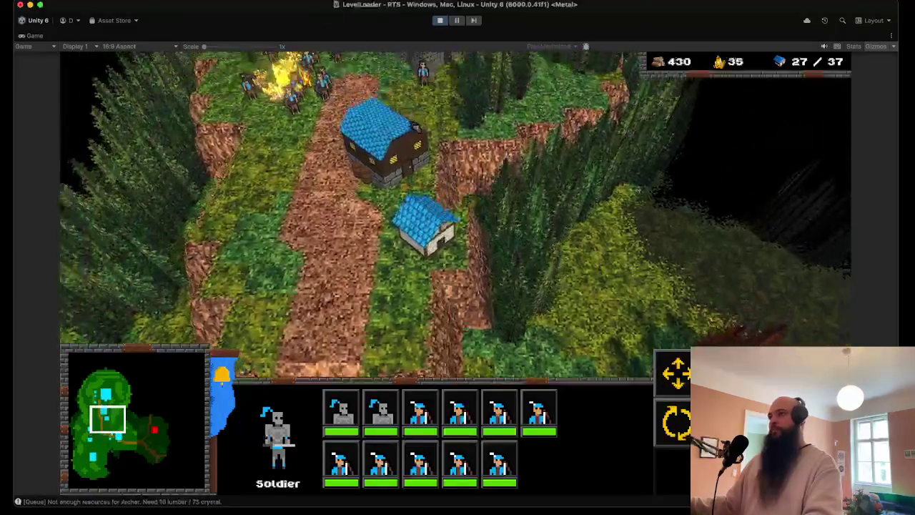
# Queue a Builder at the Fortress and centre the camera on it.
pyautogui.press('4')
pyautogui.press('2')
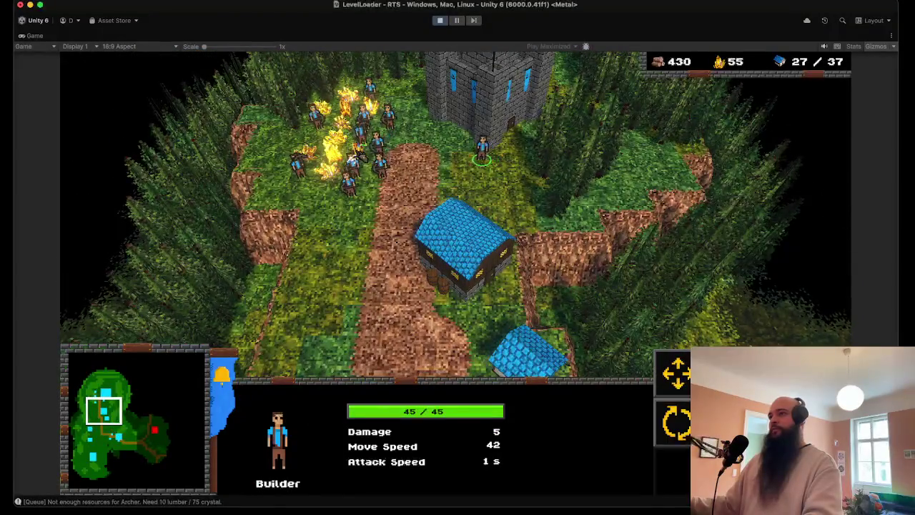
pyautogui.press('3')
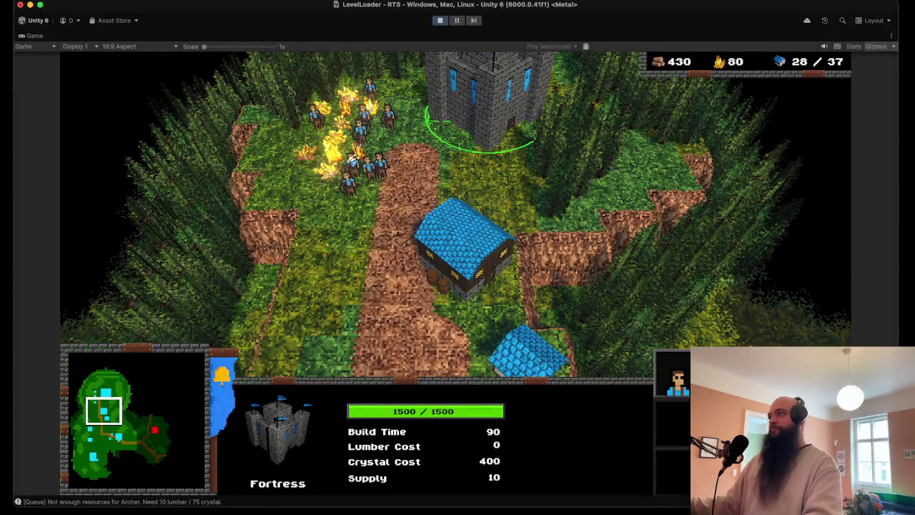
pyautogui.press('b')
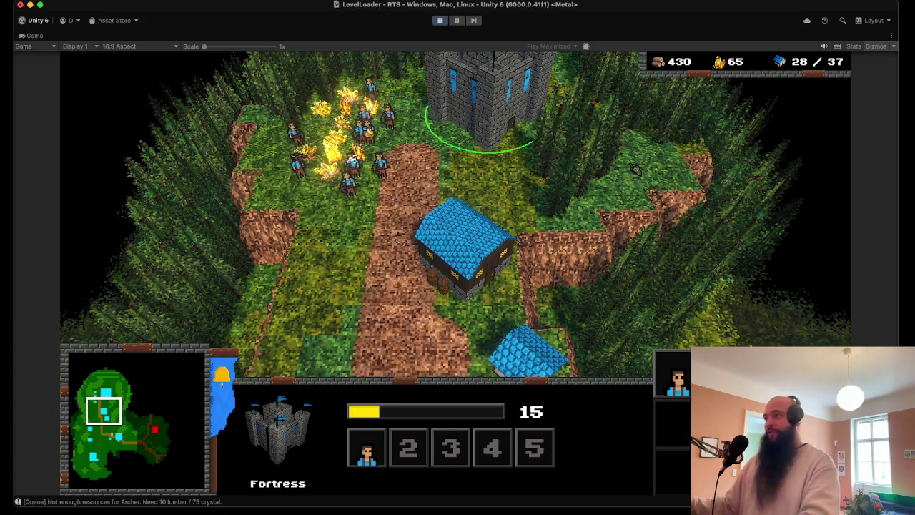
pyautogui.press('3')
# Pan south over the village and select the Barracks.
pyautogui.scroll(-2, 600, 364)
pyautogui.scroll(3, 580, 339)
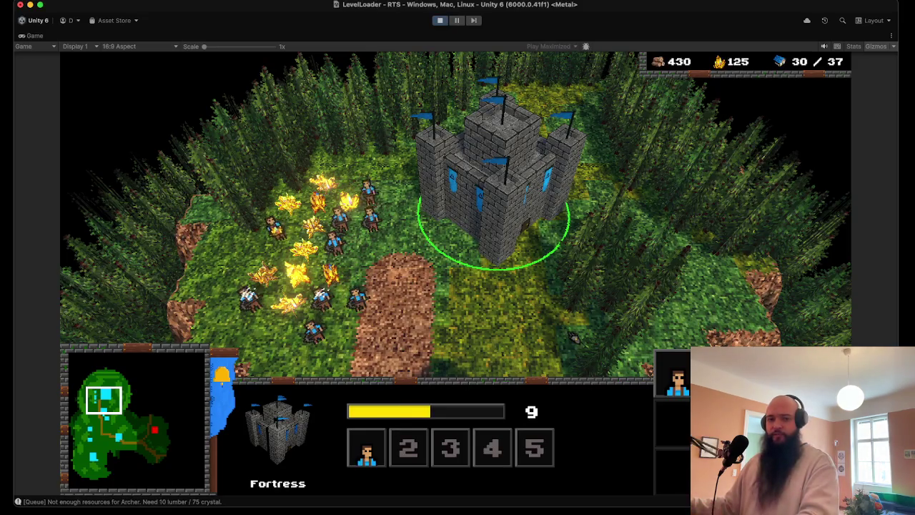
pyautogui.press('Down')
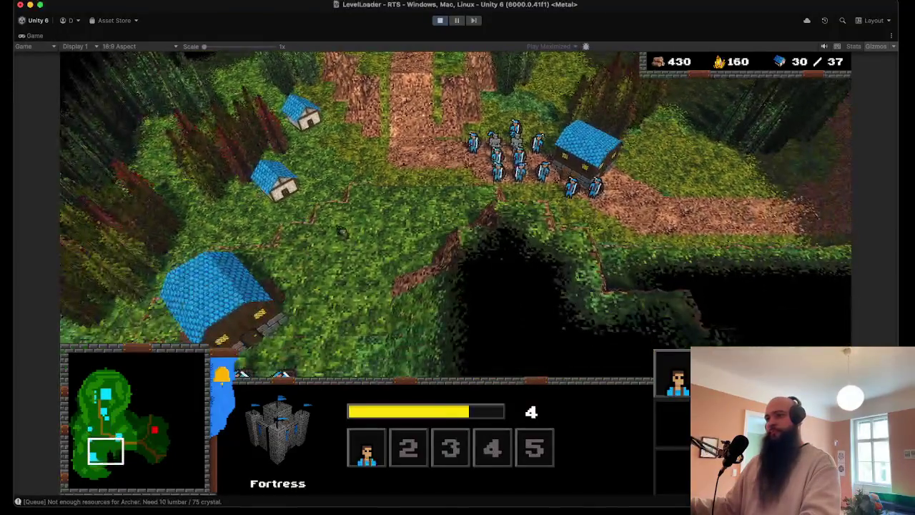
pyautogui.click(236, 308)
# Select the four new Archers by the Barracks, then box-select the twelve-unit army and pan east.
pyautogui.press('Down')
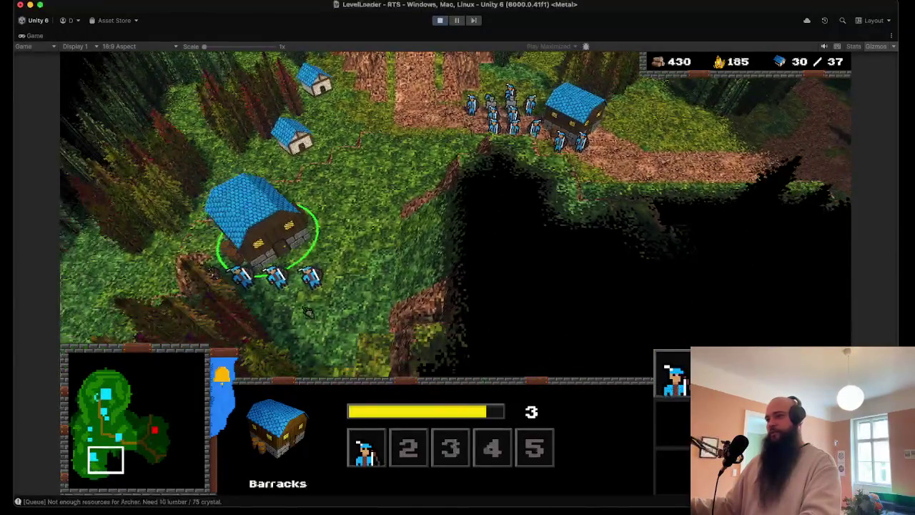
pyautogui.moveTo(208, 300); pyautogui.dragTo(399, 209)
pyautogui.press('Up')
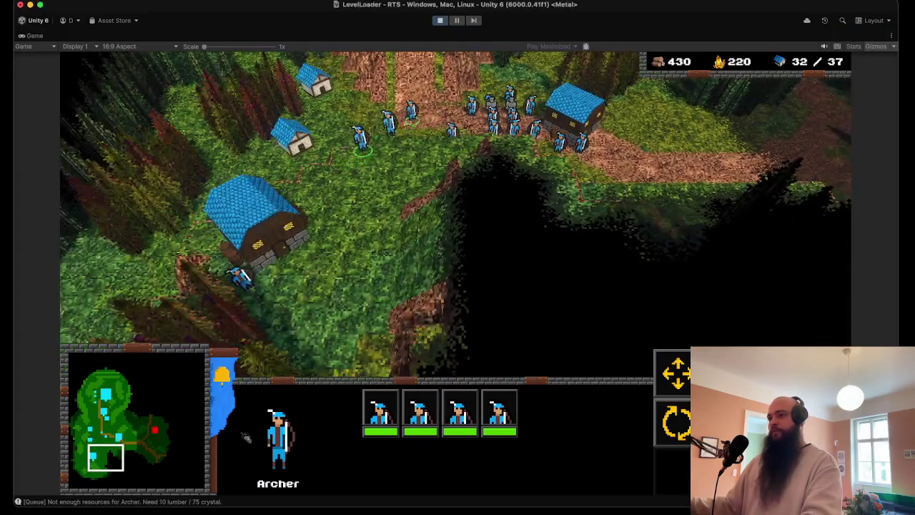
pyautogui.click(247, 277)
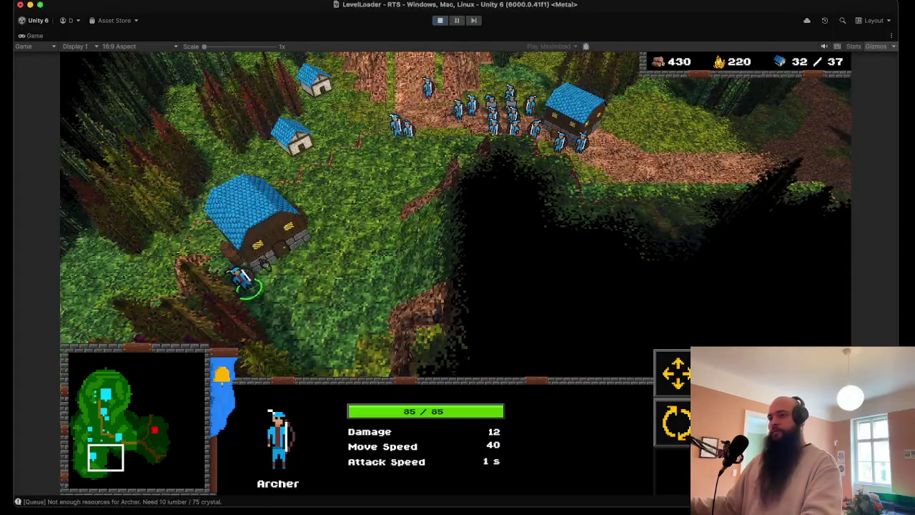
pyautogui.press('Up')
pyautogui.press('Right')
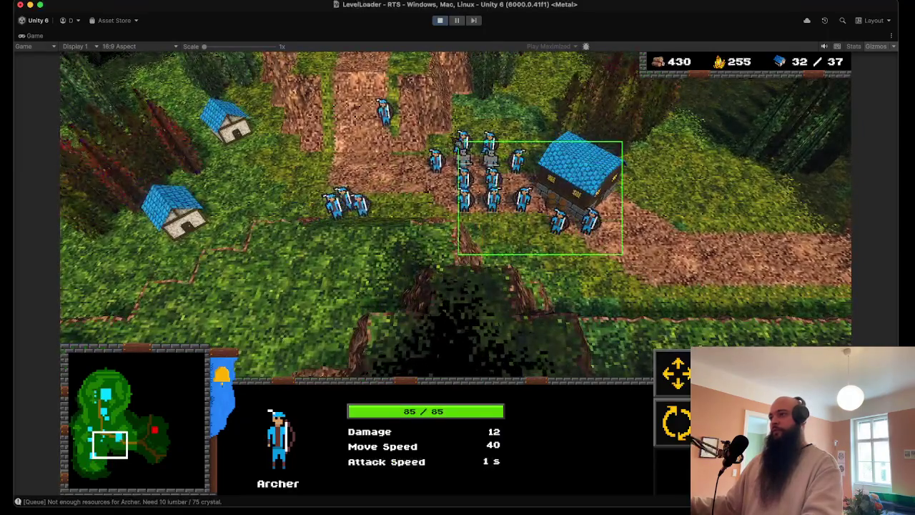
pyautogui.moveTo(458, 142); pyautogui.dragTo(622, 254)
pyautogui.press('Right')
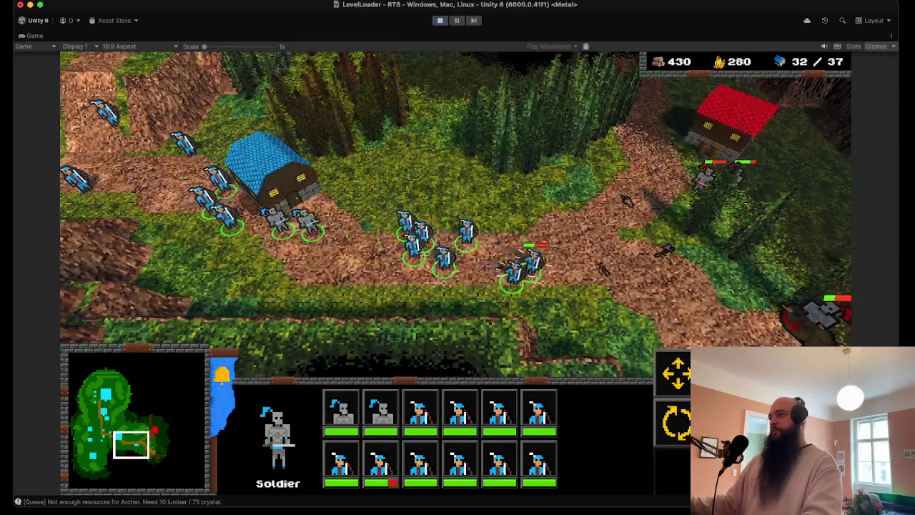
# Select the Soldier and eleven Archers and order them south into the enemy village.
pyautogui.press('Left')
pyautogui.press('2')
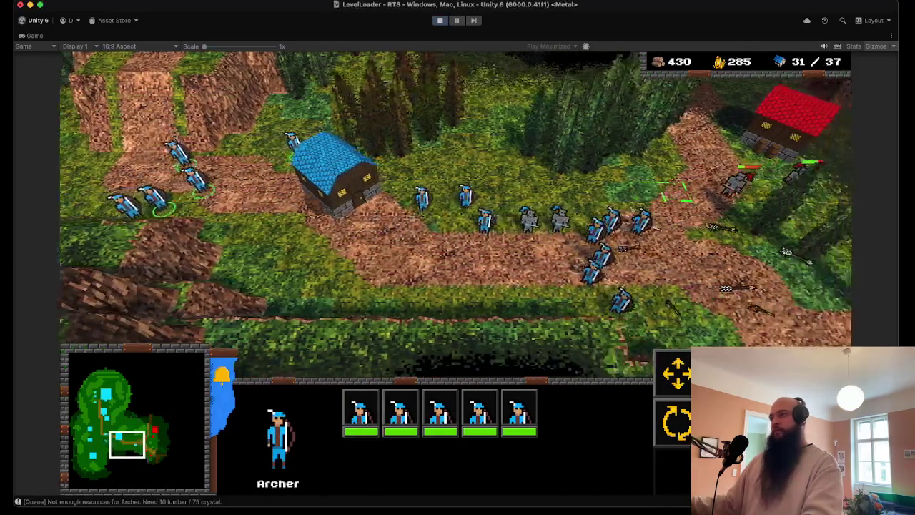
pyautogui.press('Right')
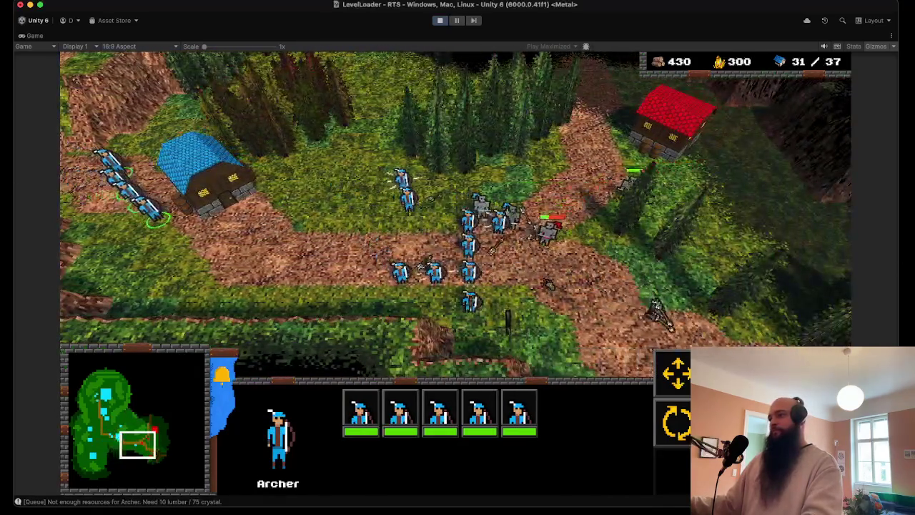
pyautogui.press('Down')
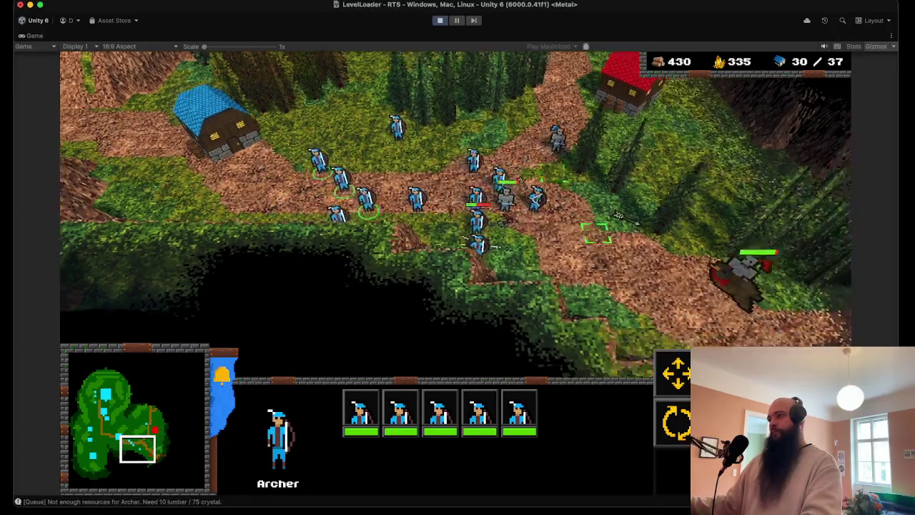
pyautogui.press('Right')
pyautogui.press('Down')
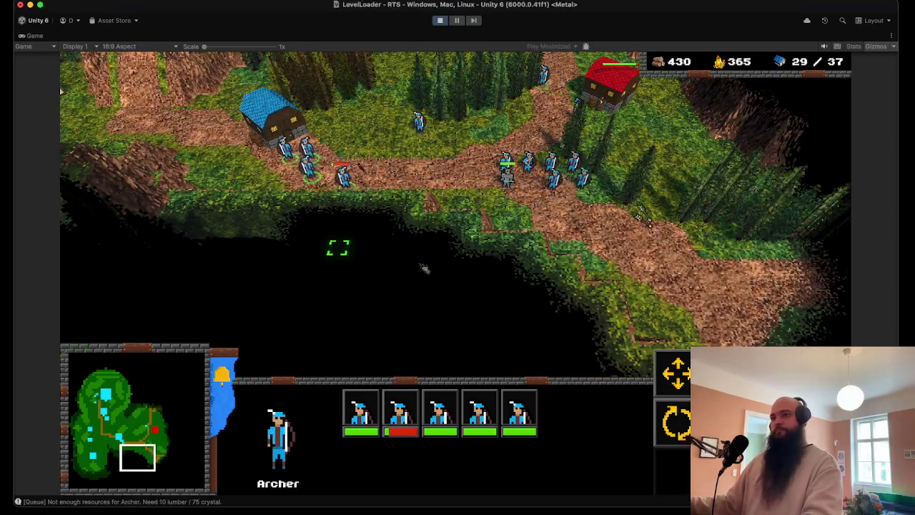
pyautogui.press('Right')
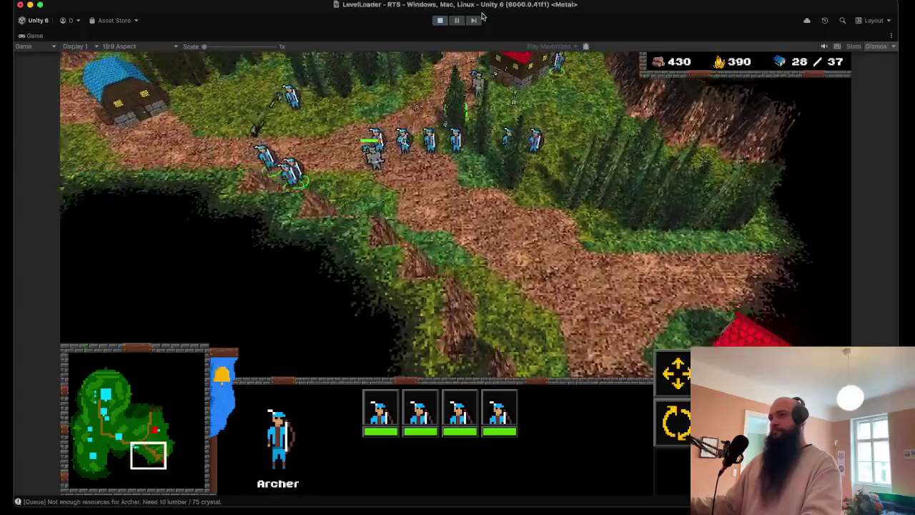
pyautogui.press('Up')
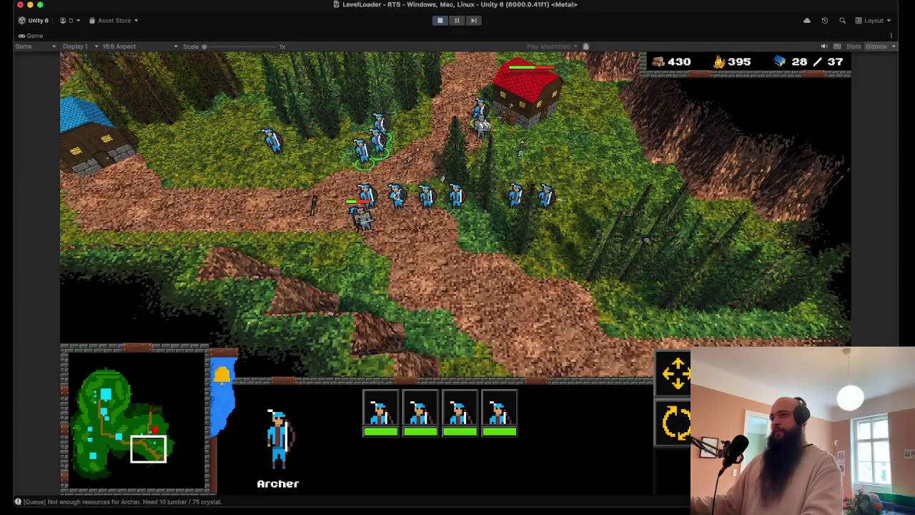
pyautogui.moveTo(302, 193); pyautogui.dragTo(565, 86)
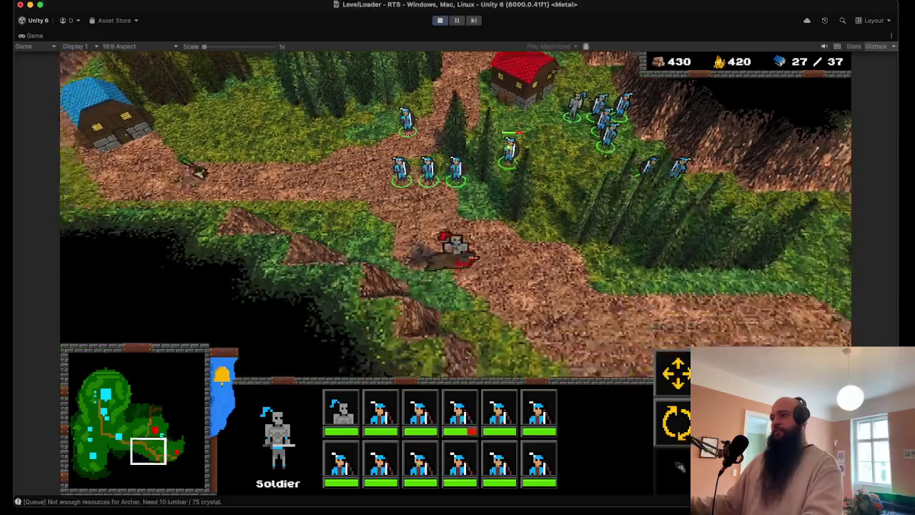
pyautogui.rightClick(455, 325)
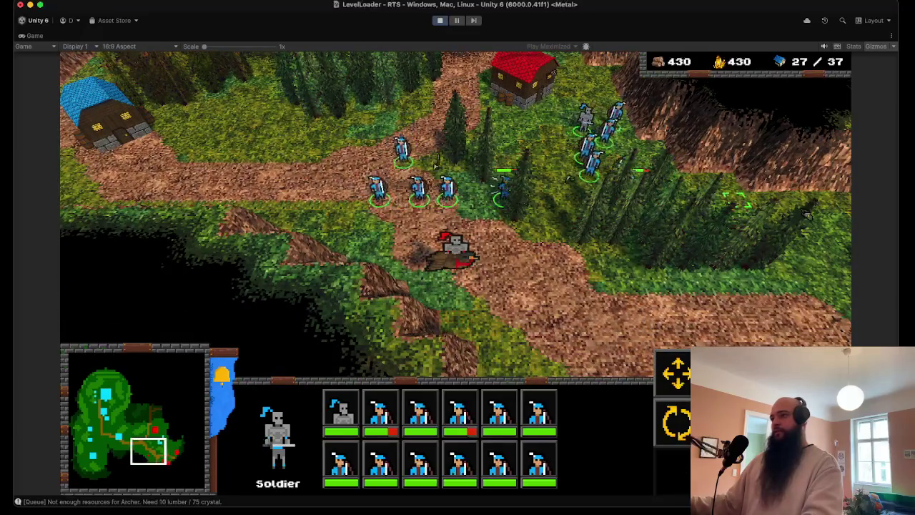
# Follow the fight east to the enemy castle, then jump back to the home base via the minimap.
pyautogui.press('Right')
pyautogui.press('Down')
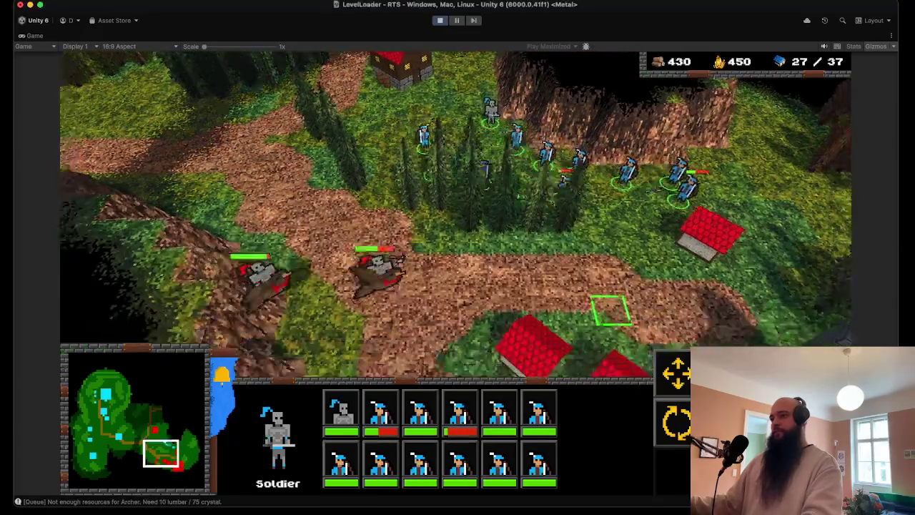
pyautogui.press('Down')
pyautogui.press('Down')
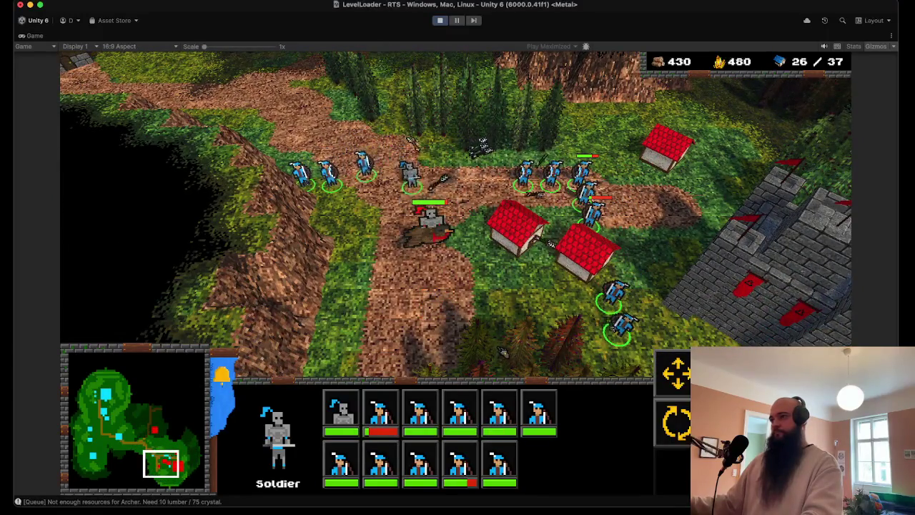
pyautogui.press('Right')
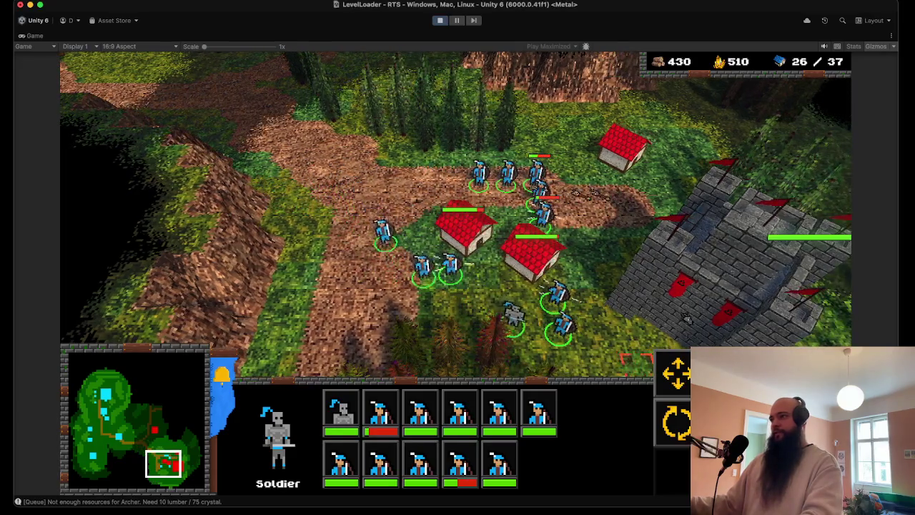
pyautogui.press('Down')
pyautogui.press('Right')
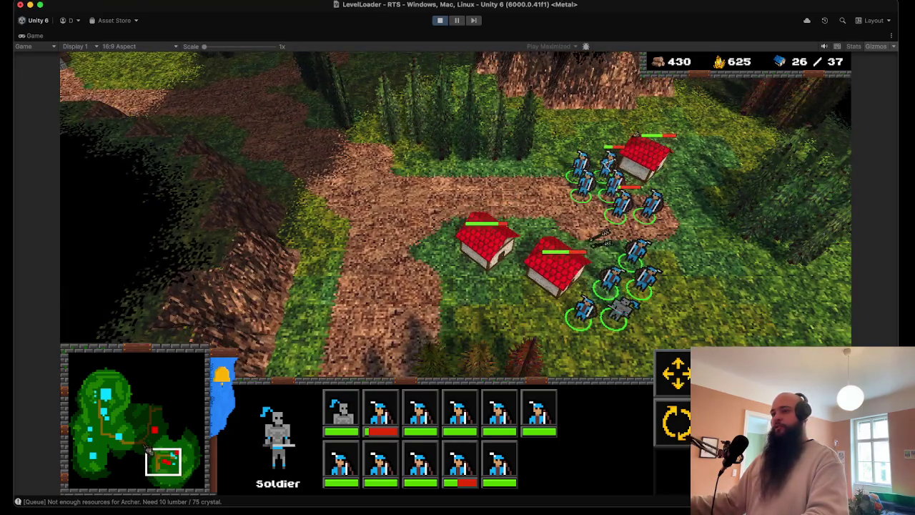
pyautogui.click(107, 433)
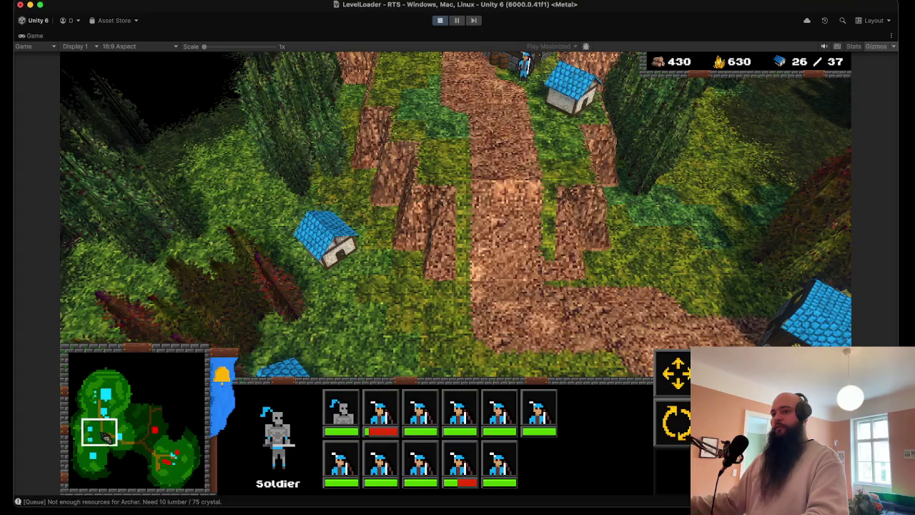
# Queue new Soldiers and Archers at each Barracks.
pyautogui.press('1')
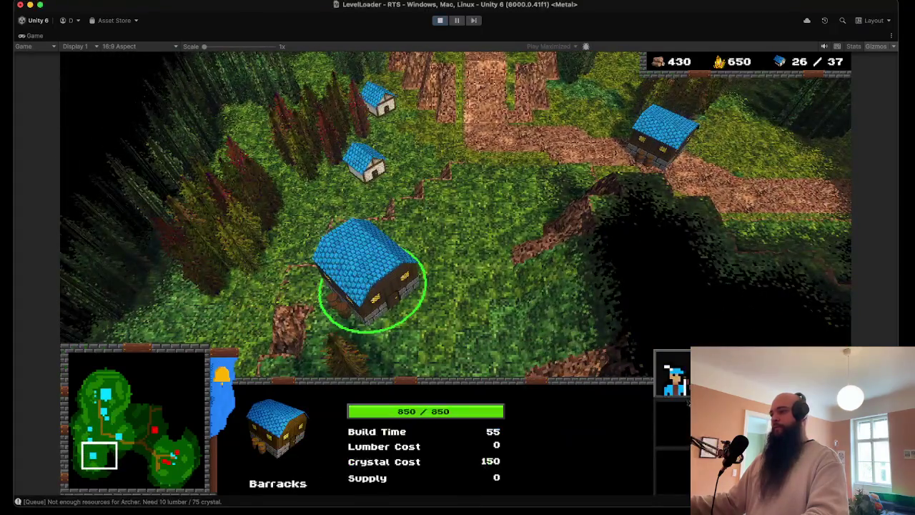
pyautogui.press('a')
pyautogui.press('a')
pyautogui.press('Tab')
pyautogui.press('a')
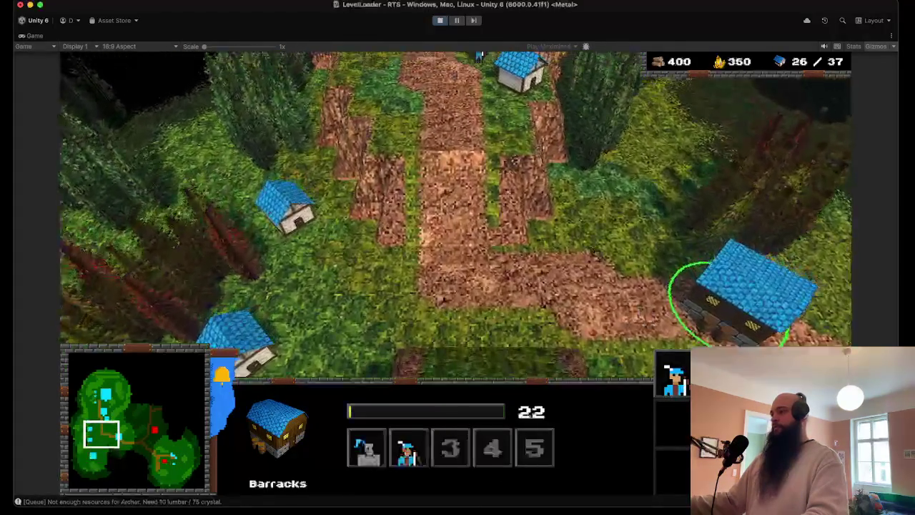
pyautogui.press('Tab')
pyautogui.press('a')
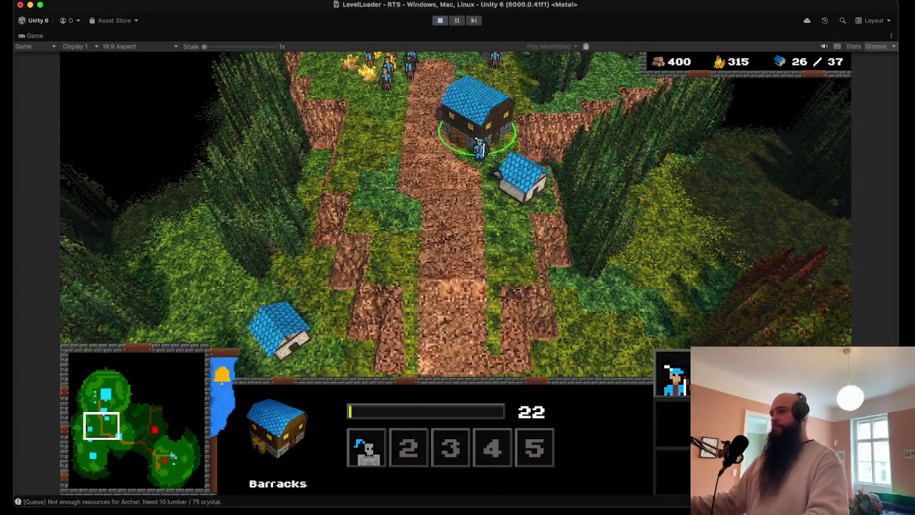
# Follow the new Archer east to the red house and box-select the army.
pyautogui.press('2')
pyautogui.press('Tab')
pyautogui.press('Tab')
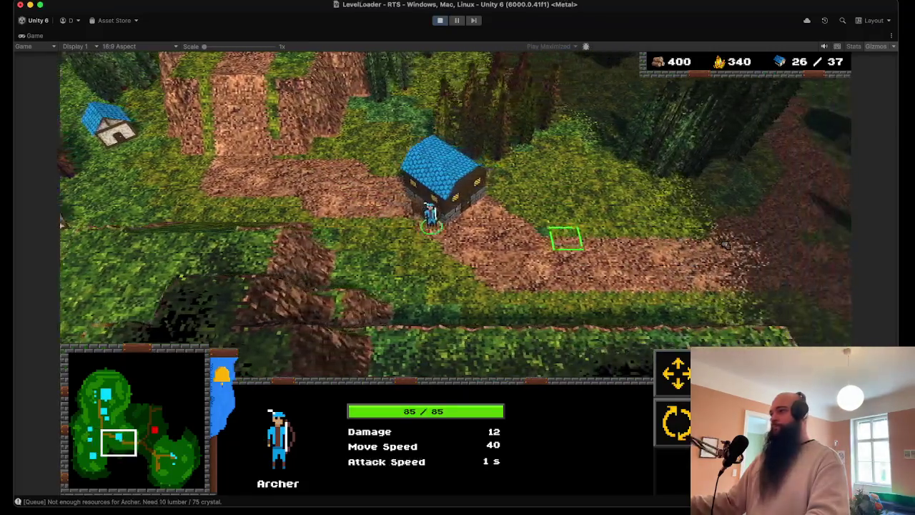
pyautogui.press('Tab')
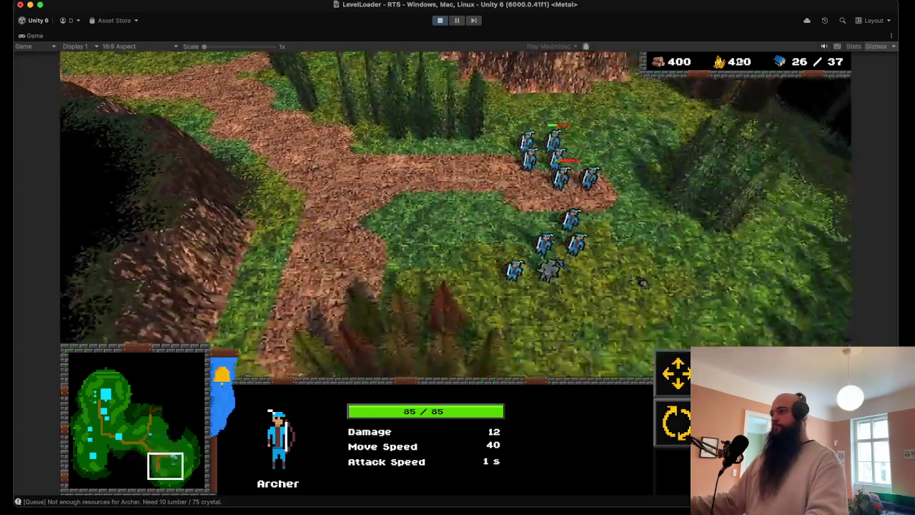
pyautogui.moveTo(612, 250); pyautogui.dragTo(463, 80)
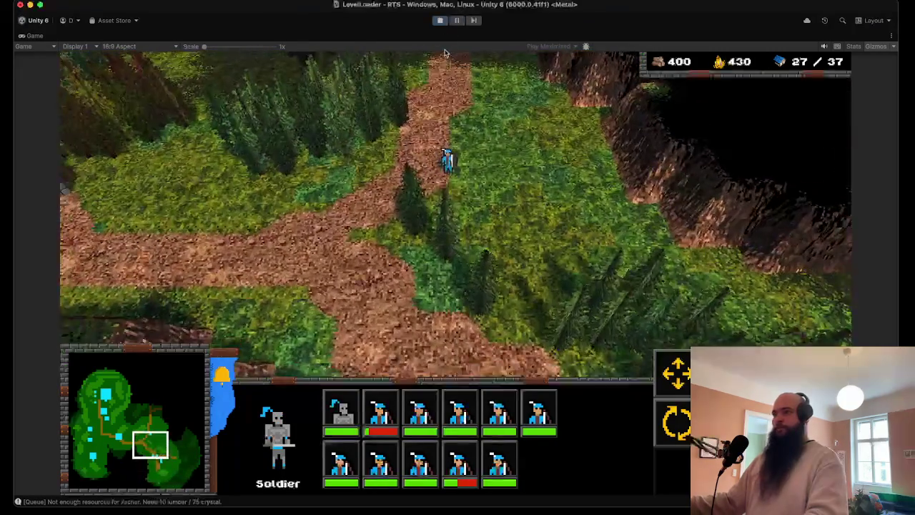
# Order the army north up the path, then jump the view back to the home village.
pyautogui.rightClick(469, 147)
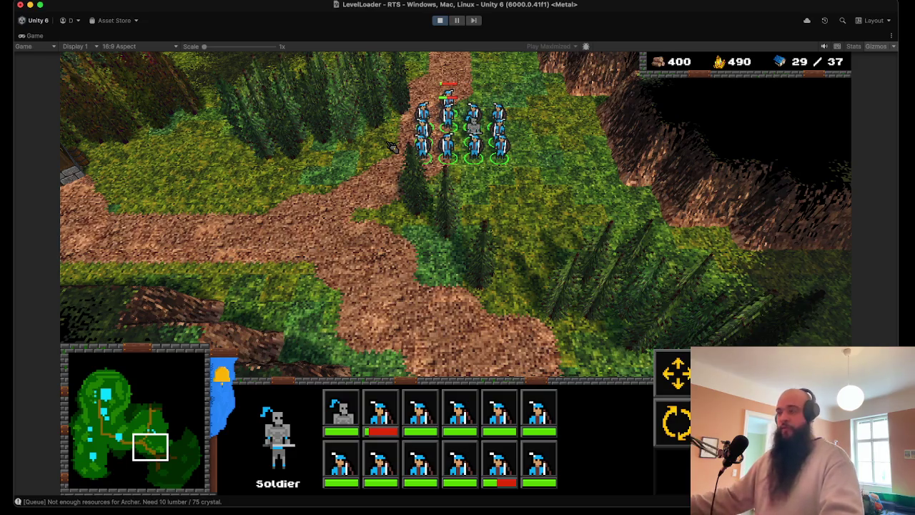
pyautogui.press('Up')
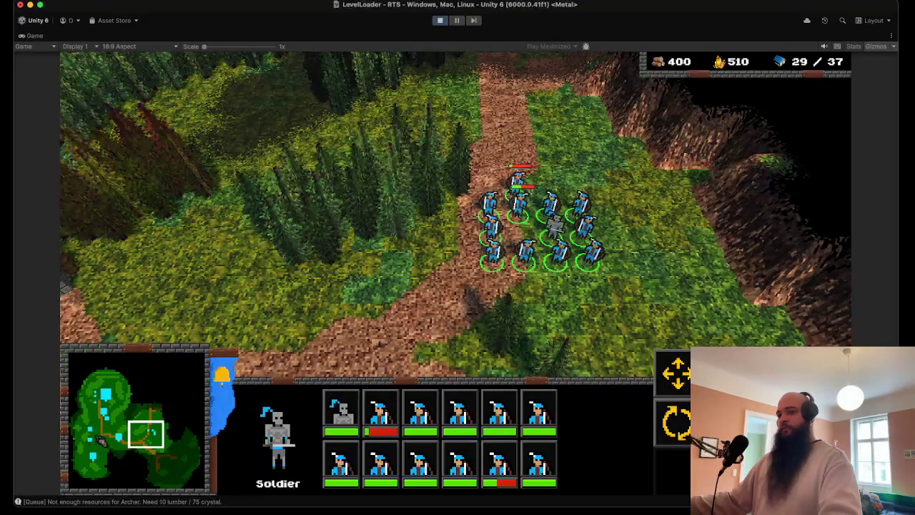
pyautogui.press('space')
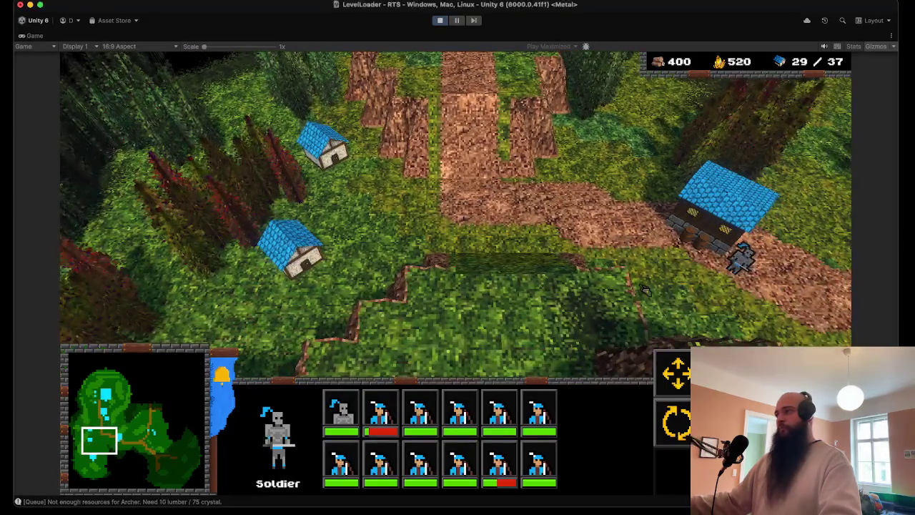
pyautogui.press('Up')
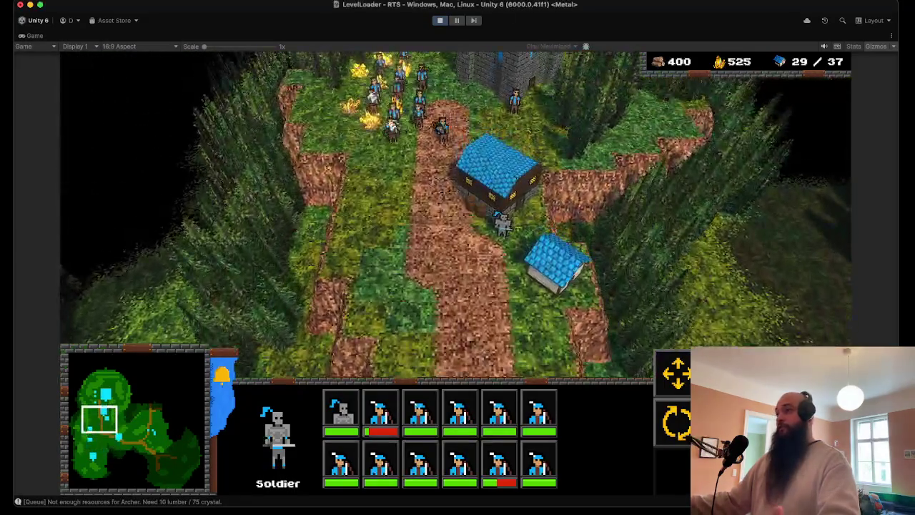
# Select a builder and place a Watch Tower beside the road.
pyautogui.click(404, 288)
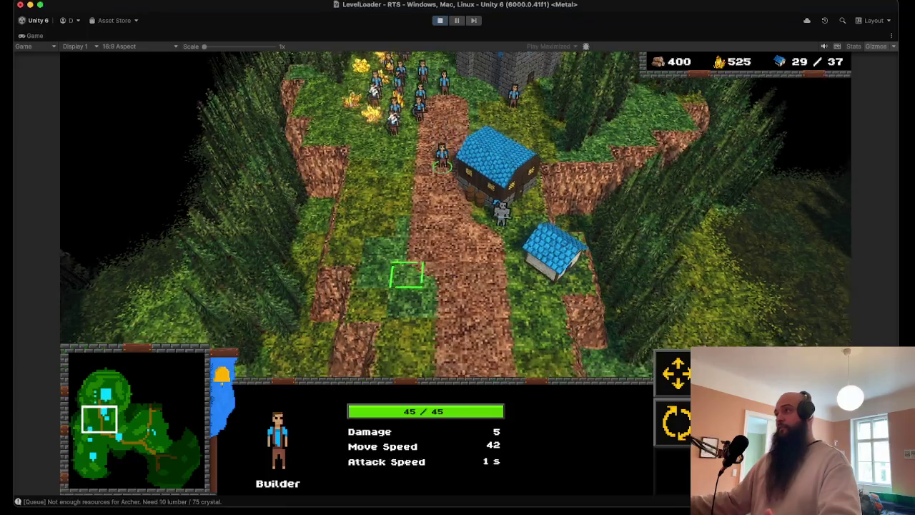
pyautogui.press('Down')
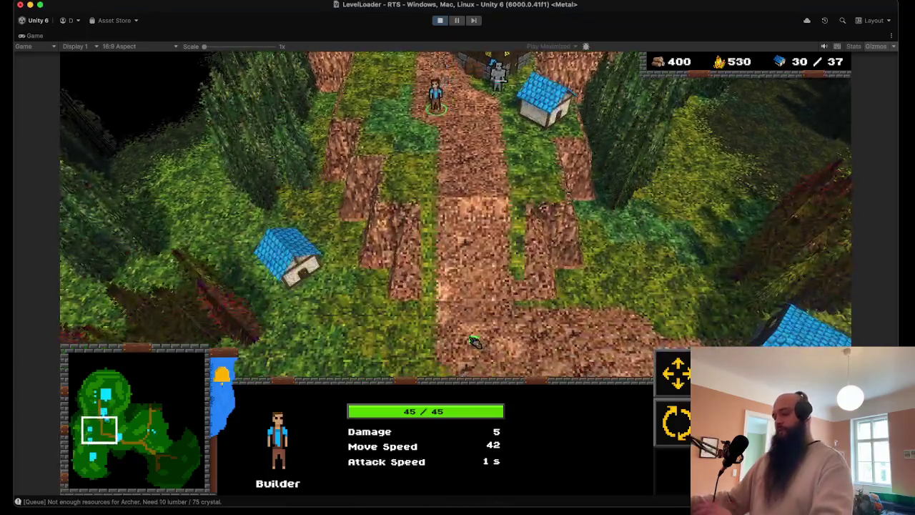
pyautogui.press('Down')
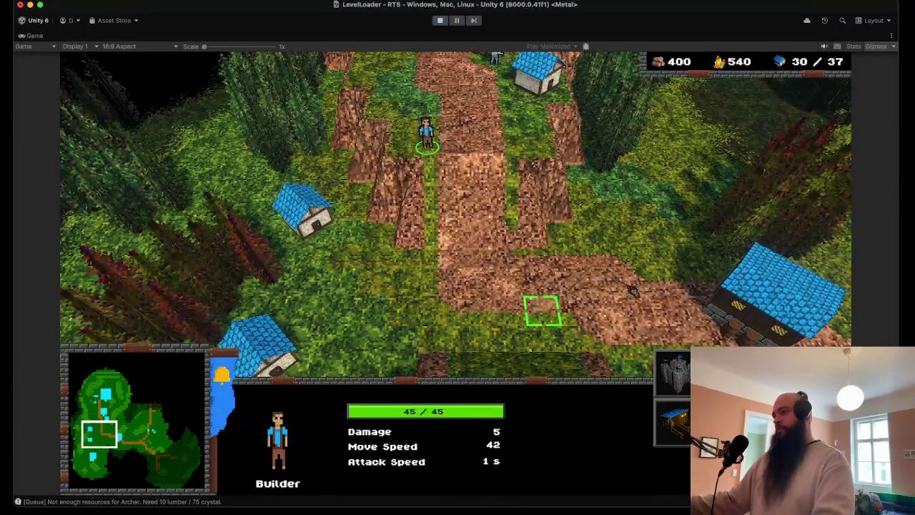
pyautogui.click(626, 250)
pyautogui.press('Up')
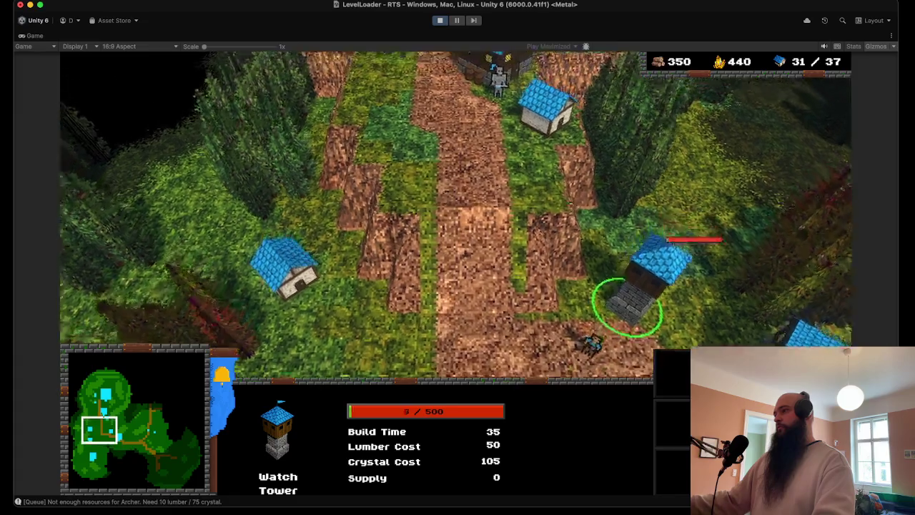
pyautogui.press('Down')
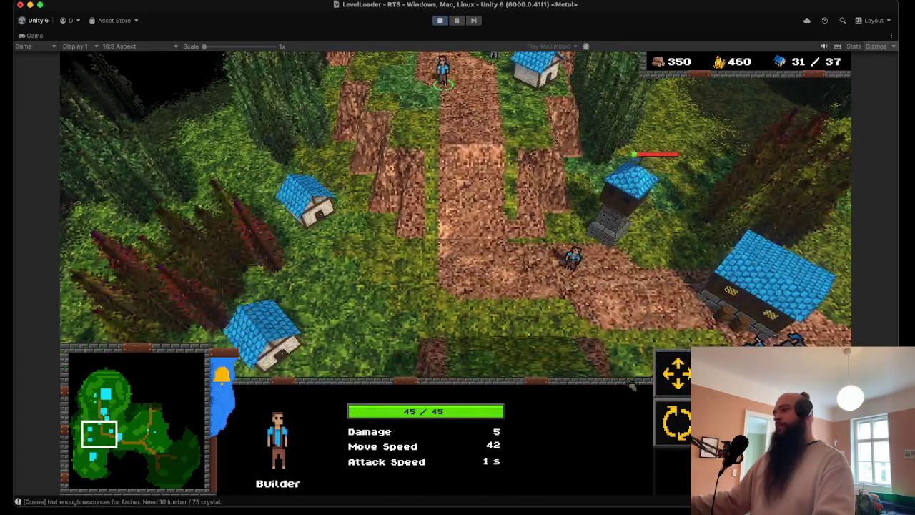
pyautogui.press('Right')
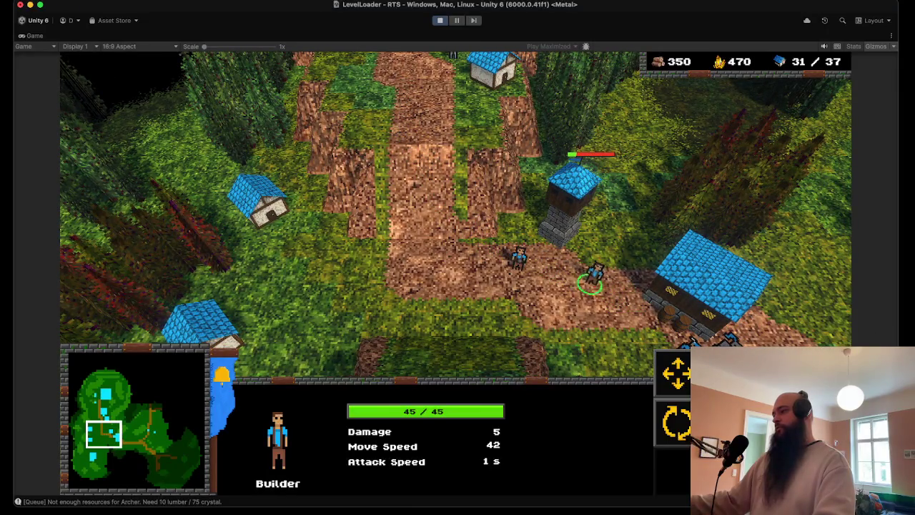
# Place a second Watch Tower right beside the first one.
pyautogui.click(643, 208)
pyautogui.click(643, 207)
pyautogui.press('Right')
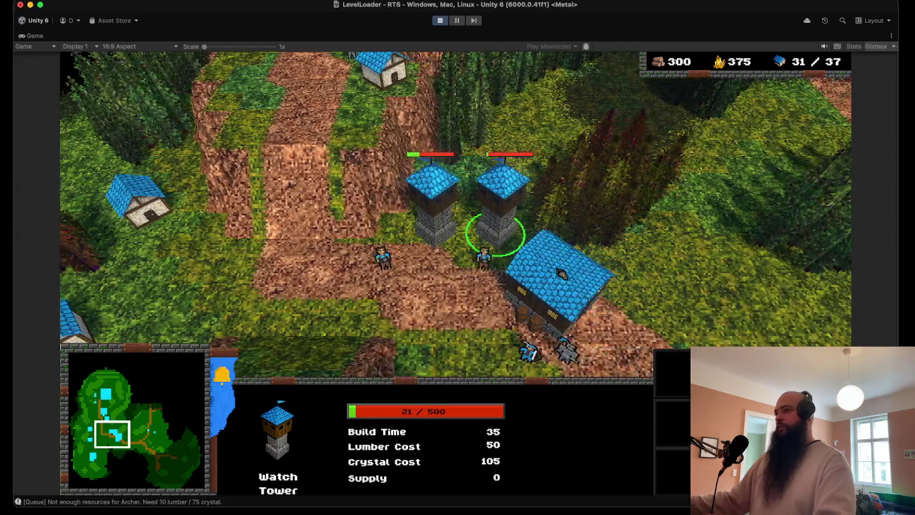
pyautogui.press('Down')
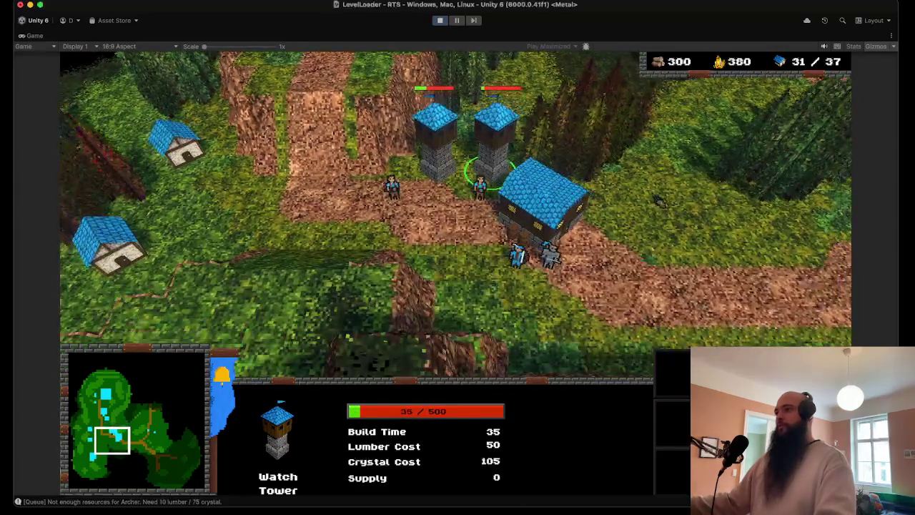
pyautogui.press('Up')
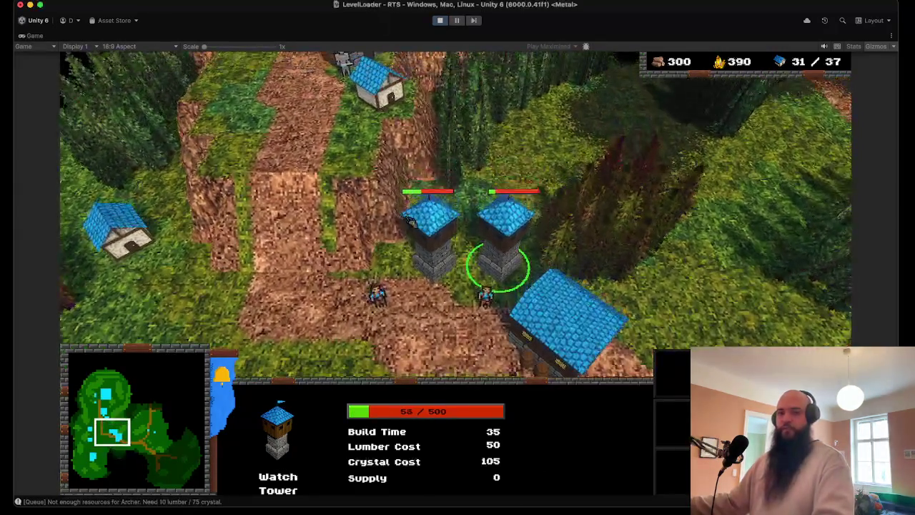
pyautogui.press('Down')
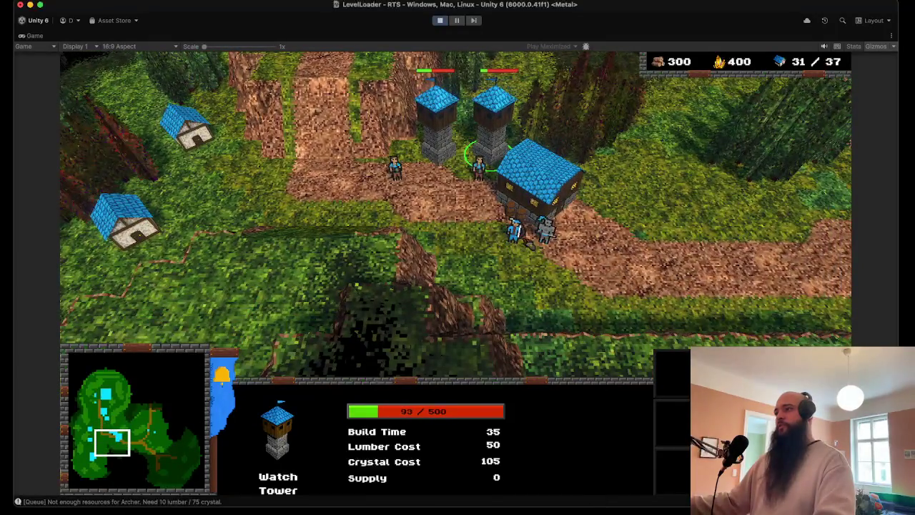
pyautogui.press('Up')
# Build a house with the B and H hotkeys, then select the nearby soldier and archer.
pyautogui.click(396, 197)
pyautogui.press('Down')
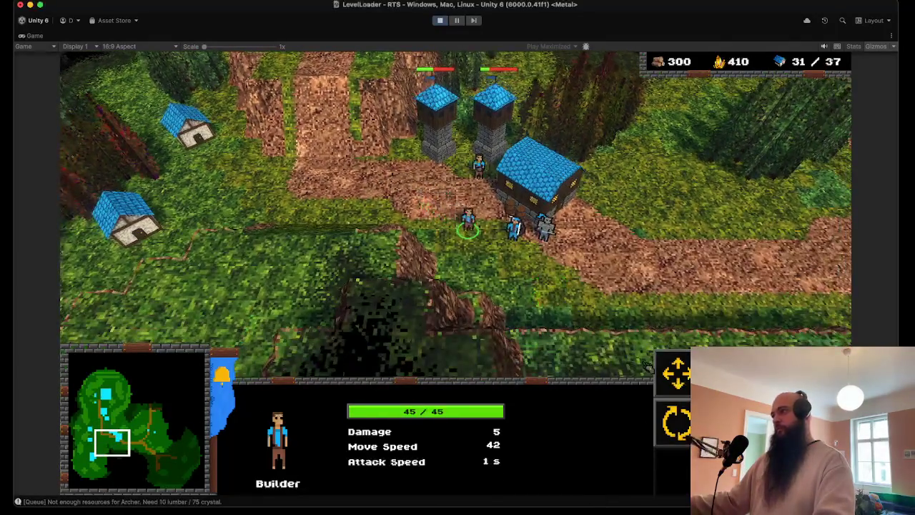
pyautogui.press('b')
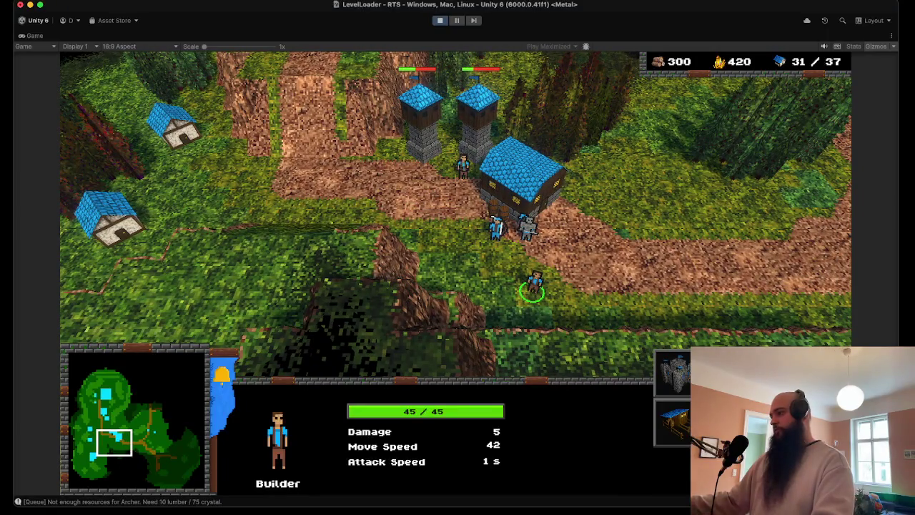
pyautogui.press('h')
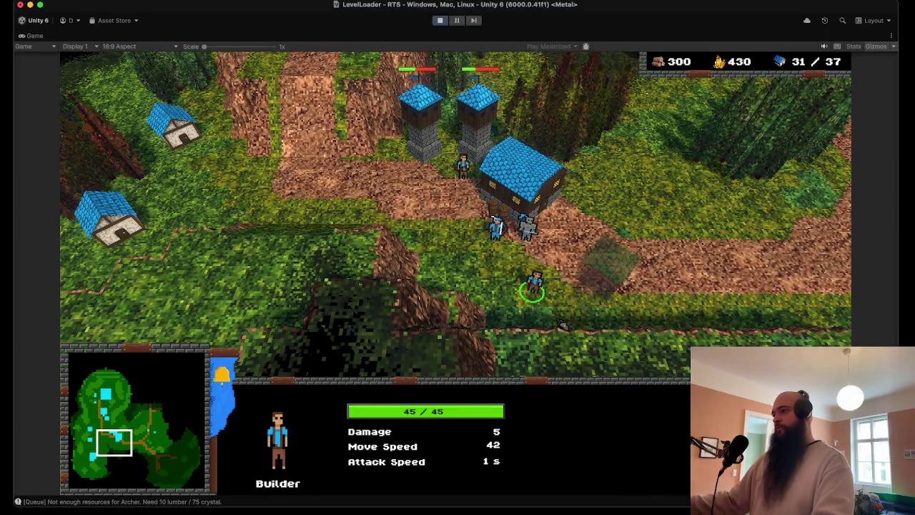
pyautogui.click(562, 326)
pyautogui.press('Up')
pyautogui.moveTo(500, 261); pyautogui.dragTo(667, 296)
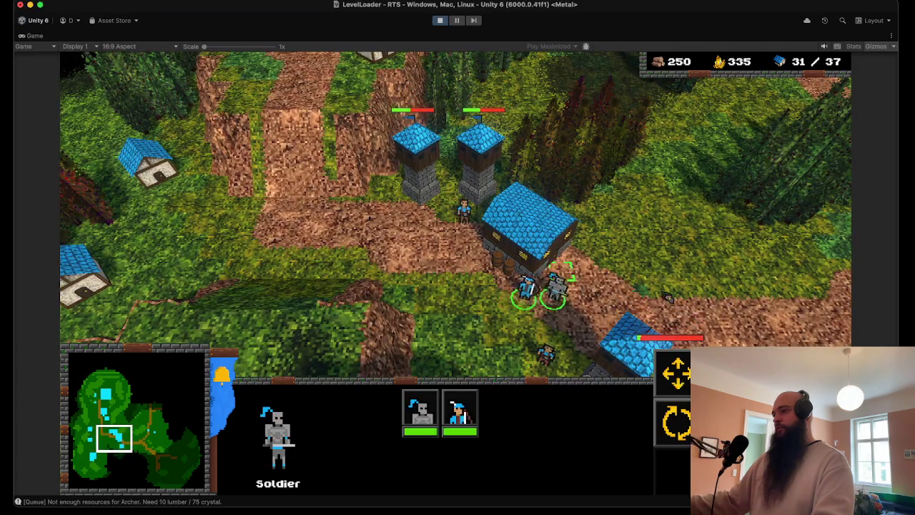
# Pan south across the map and box-select the soldier and three archers by the Watch Towers.
pyautogui.press('Down')
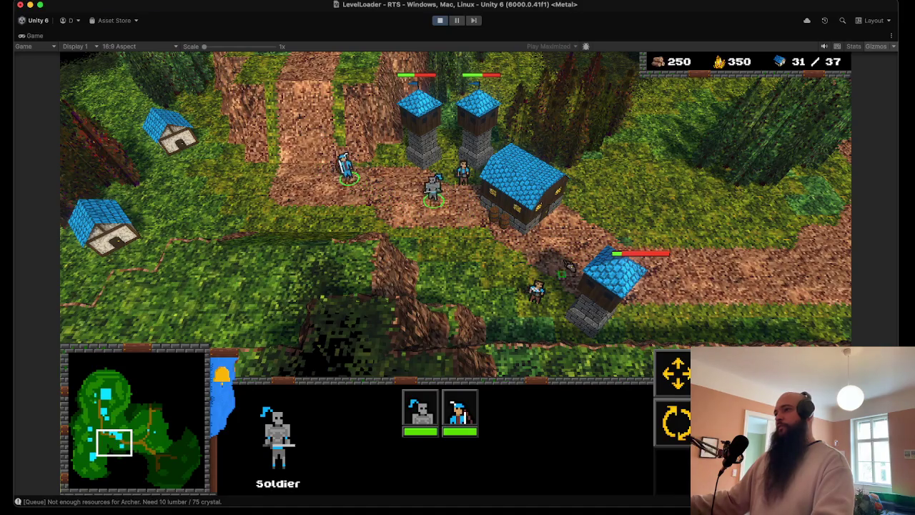
pyautogui.press('Up')
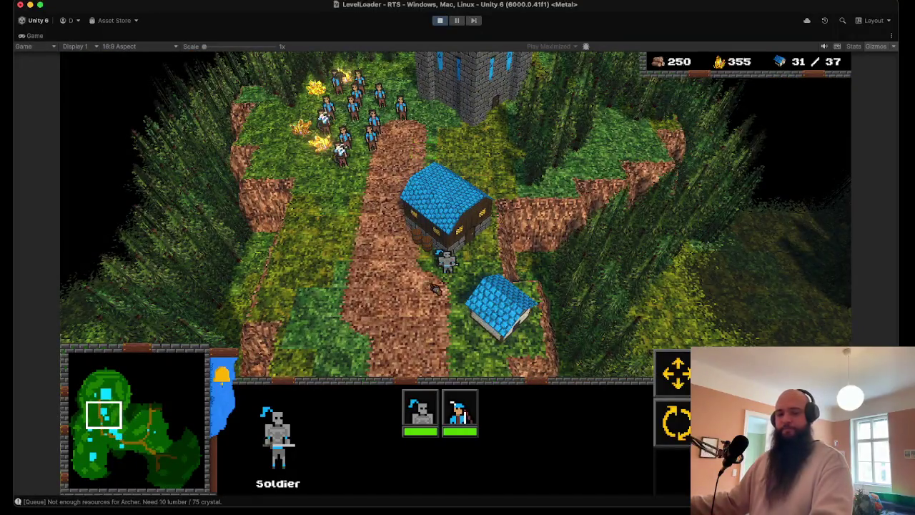
pyautogui.press('Down')
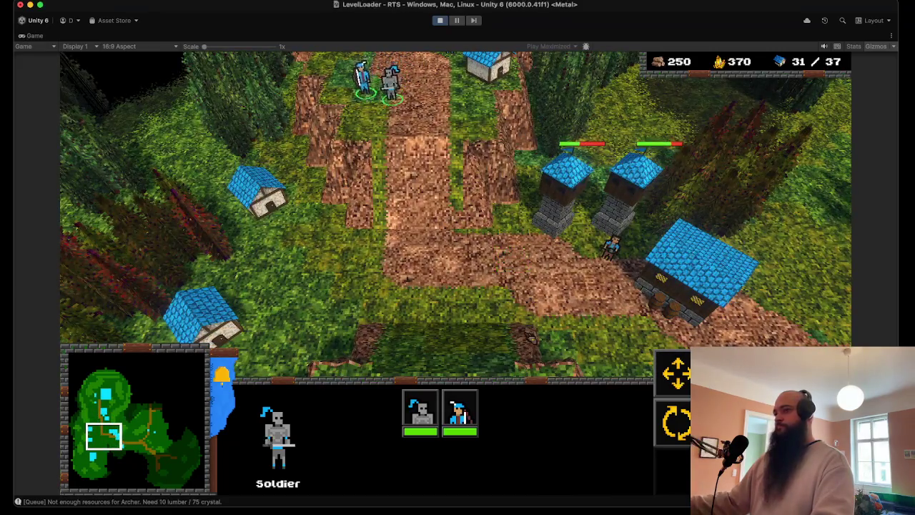
pyautogui.press('s')
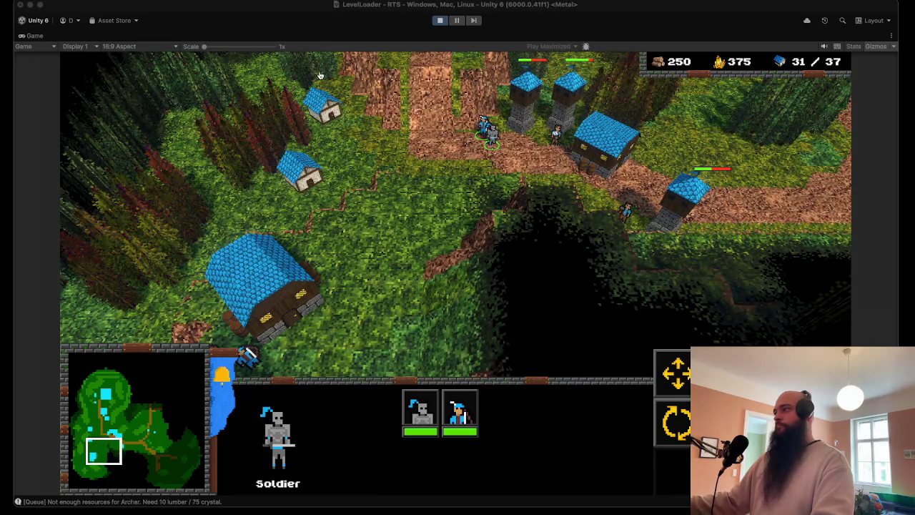
pyautogui.press('s')
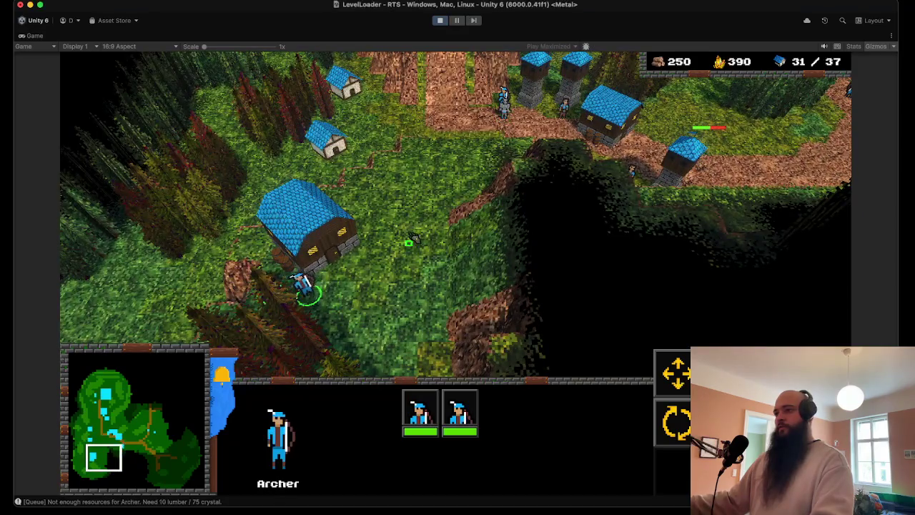
pyautogui.press('w')
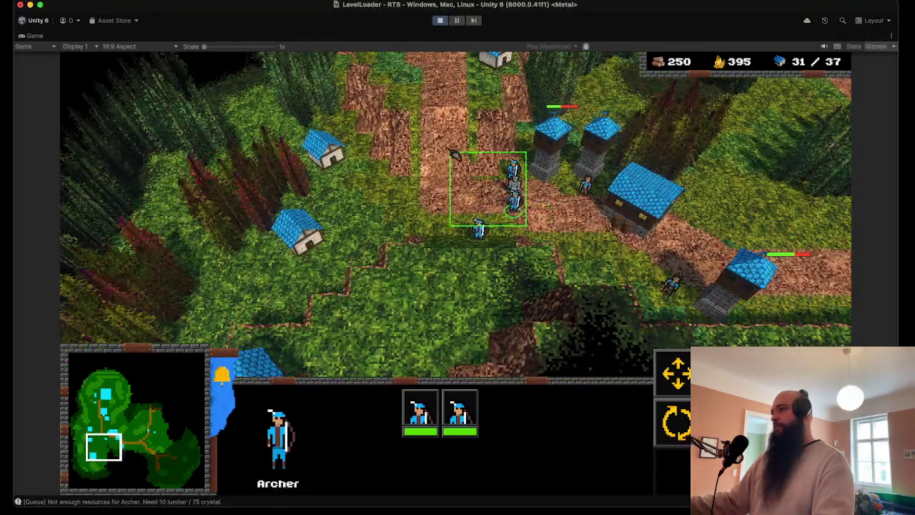
pyautogui.moveTo(453, 155); pyautogui.dragTo(450, 153)
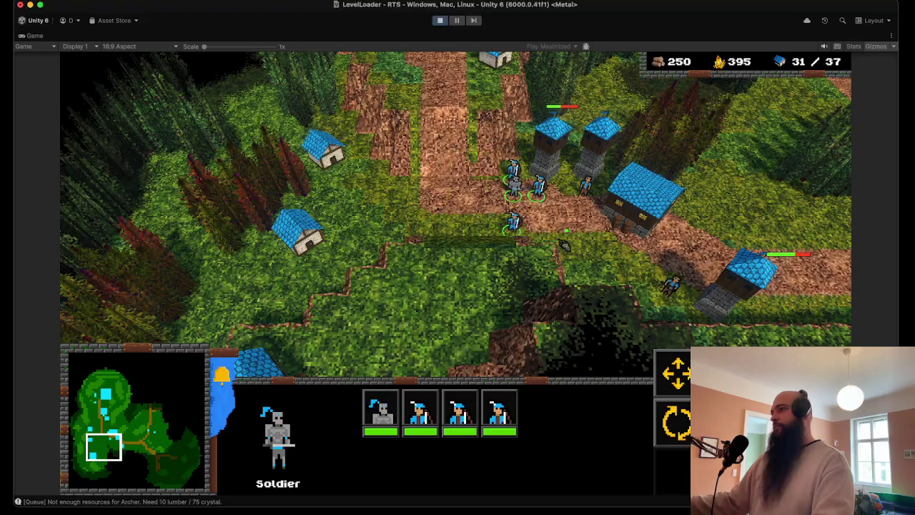
# Pan east across the map and box-select the whole group of twelve units.
pyautogui.press('d')
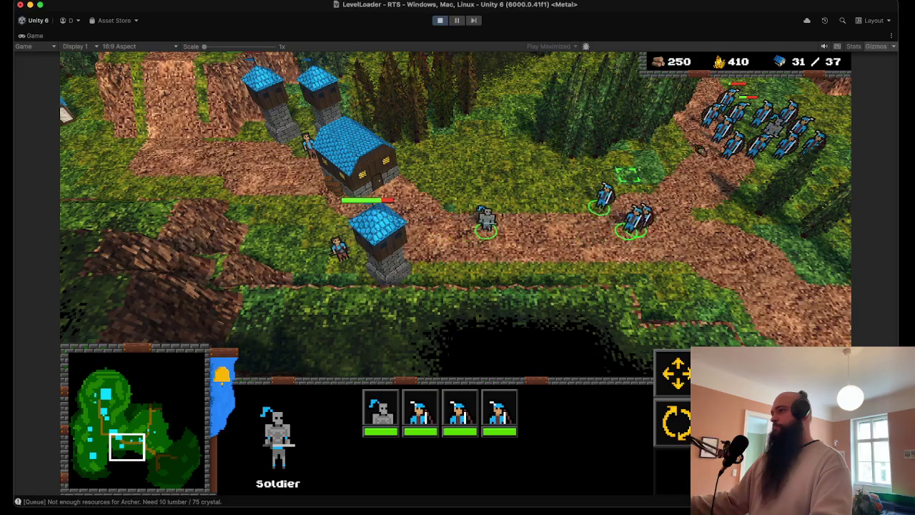
pyautogui.press('d')
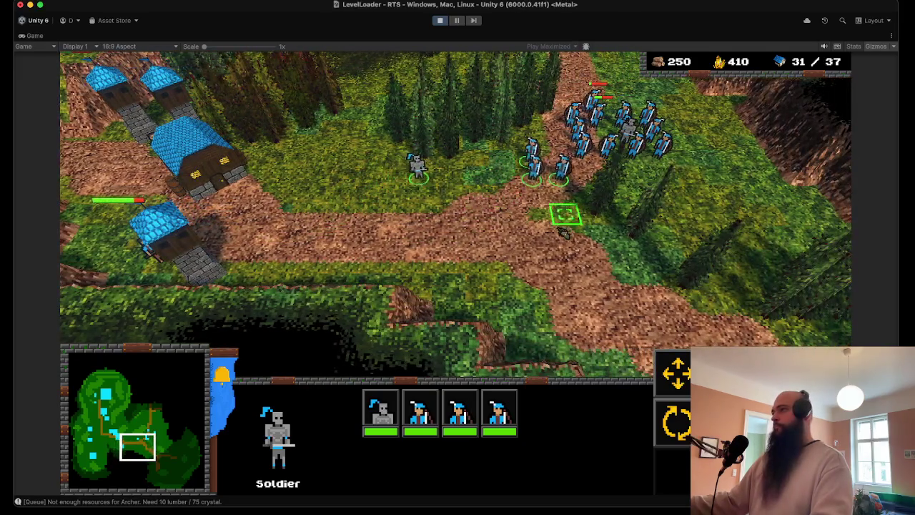
pyautogui.press('d')
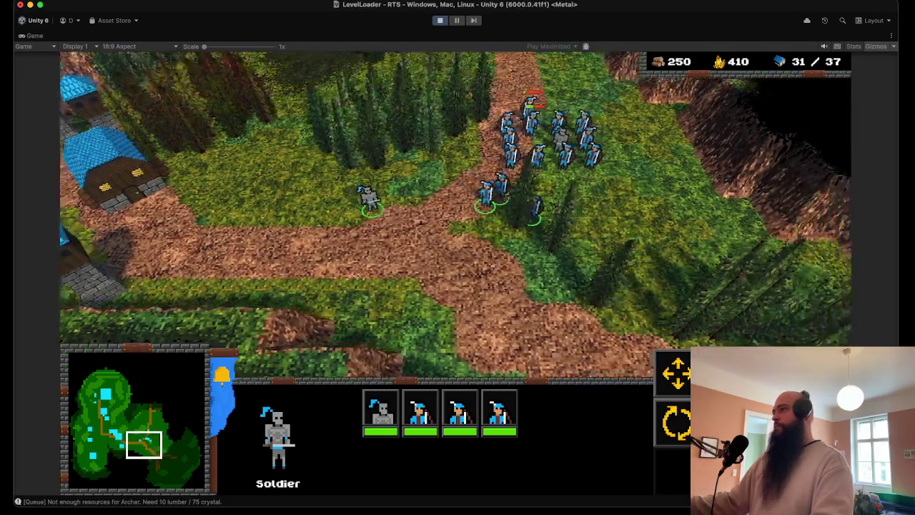
pyautogui.press('w')
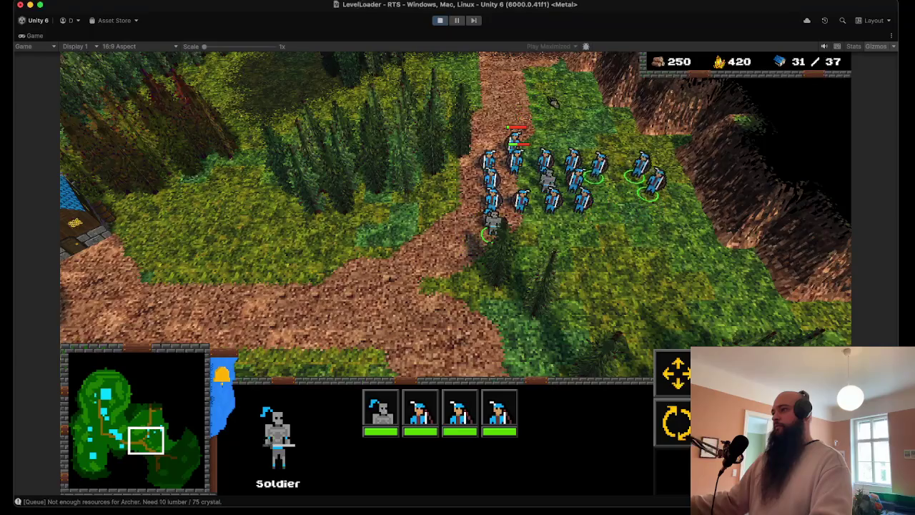
pyautogui.scroll(3, 443, 79)
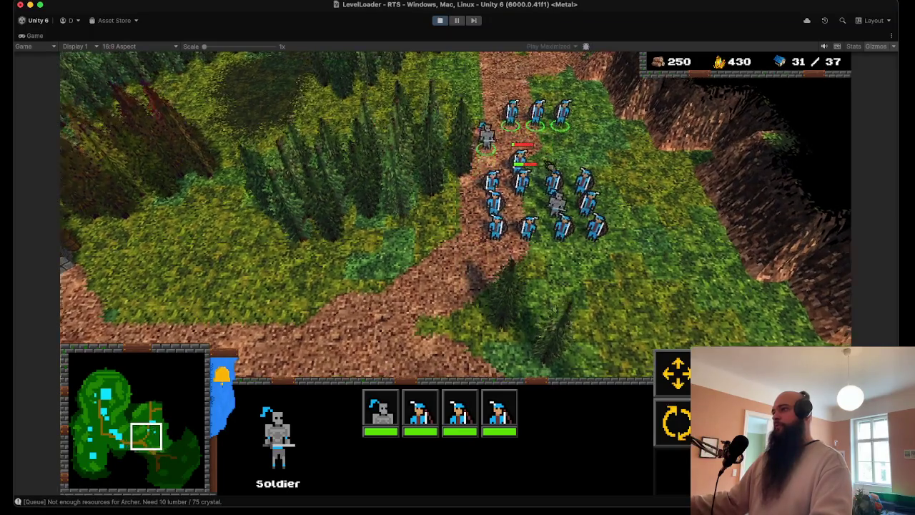
pyautogui.moveTo(644, 279); pyautogui.dragTo(440, 37)
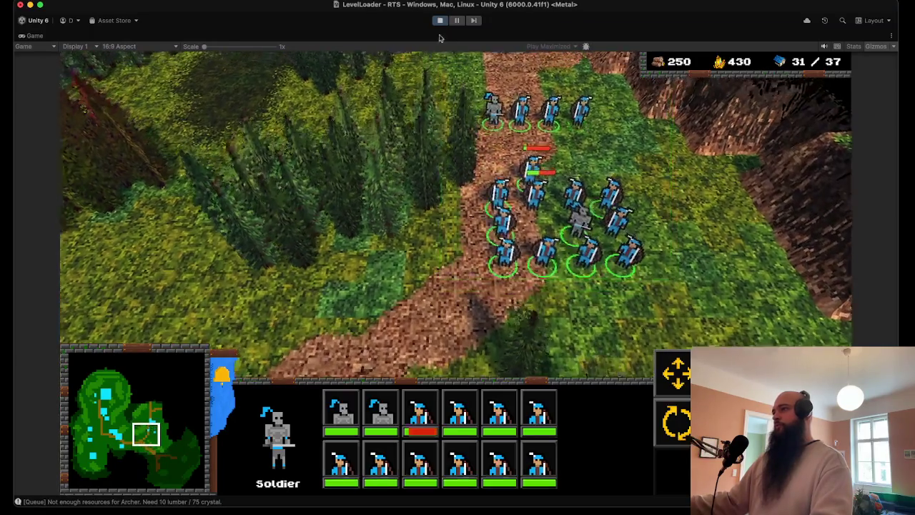
# Follow the group east and south across the map with the camera.
pyautogui.press('w')
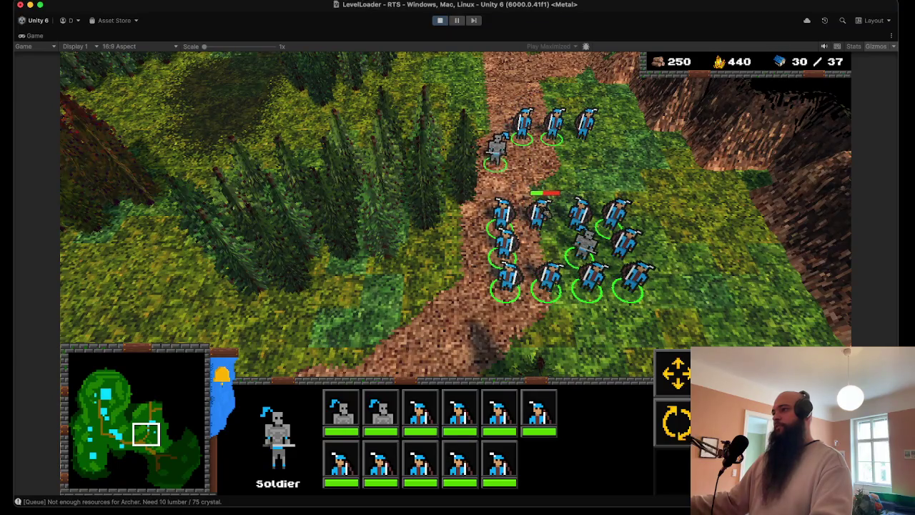
pyautogui.press('d')
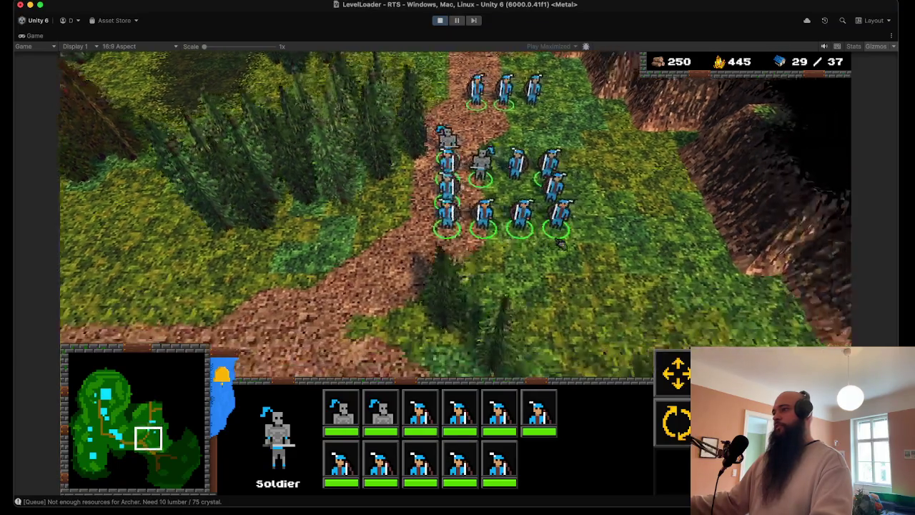
pyautogui.press('s')
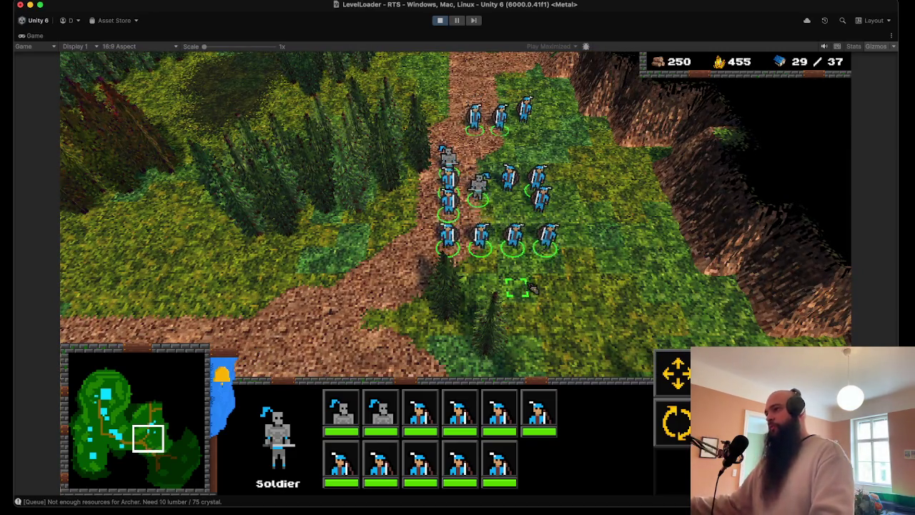
pyautogui.press('d')
pyautogui.press('s')
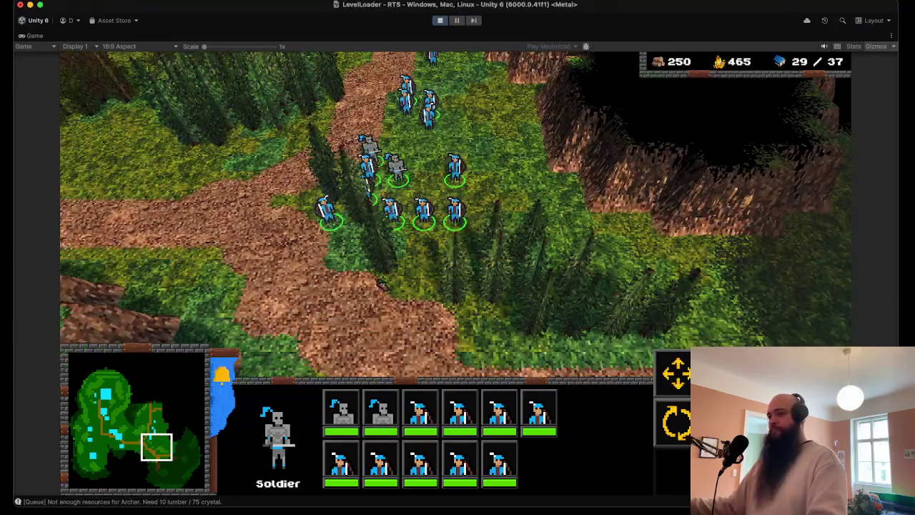
pyautogui.press('d')
pyautogui.scroll(-3, 776, 301)
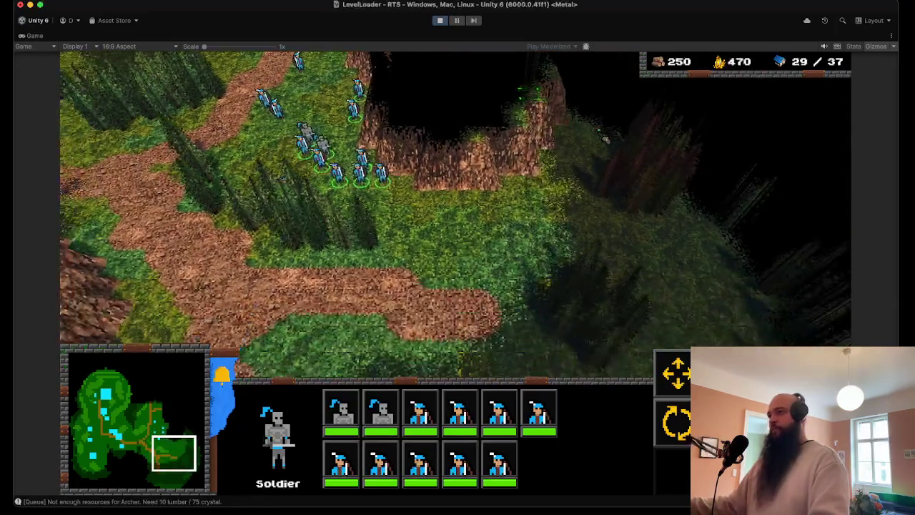
pyautogui.press('d')
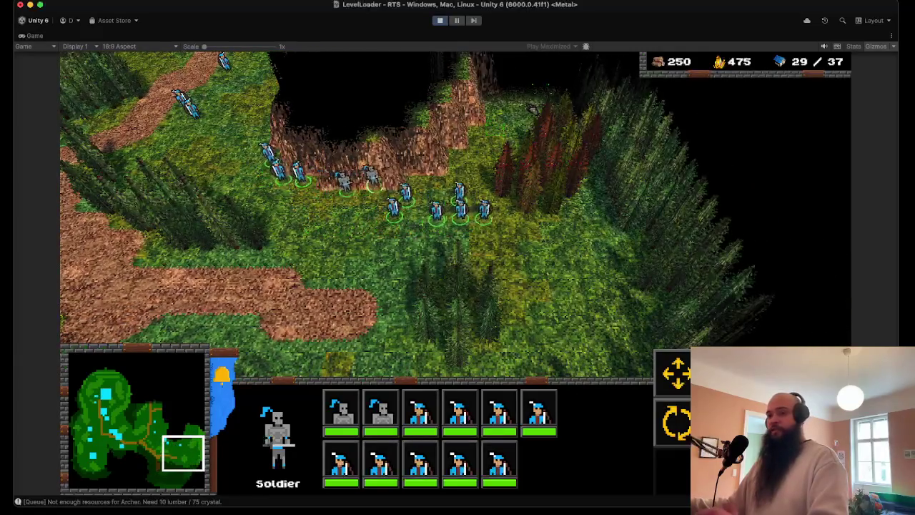
pyautogui.press('w')
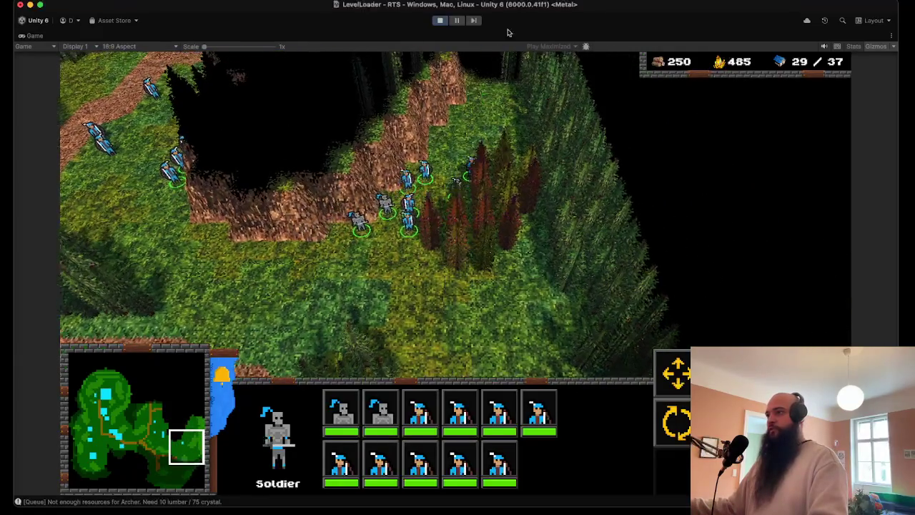
pyautogui.press('s')
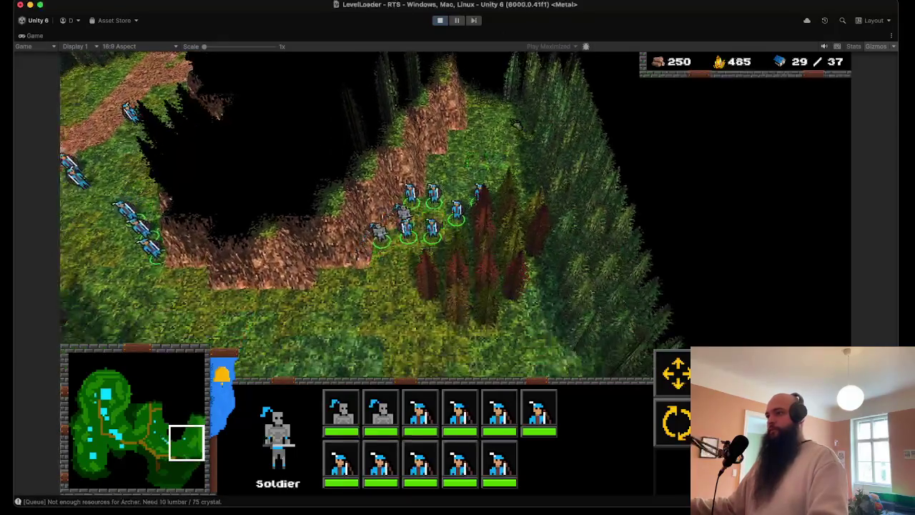
pyautogui.press('w')
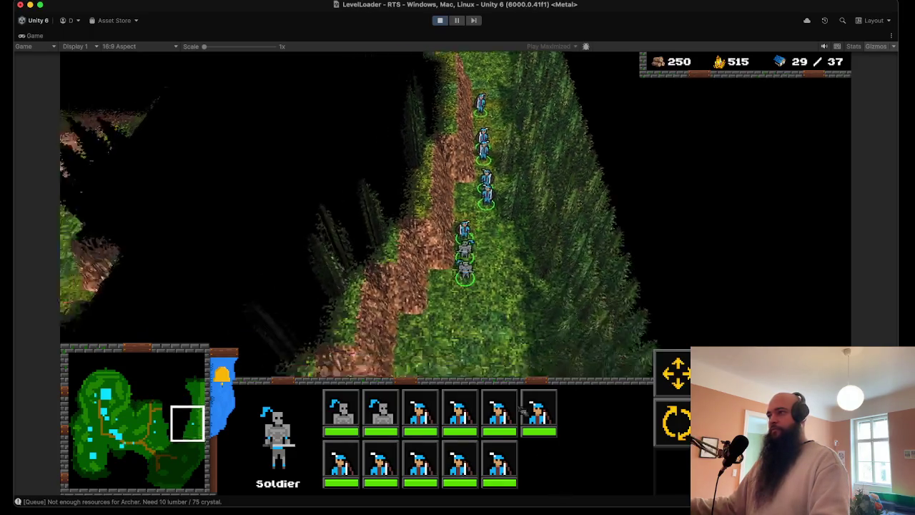
# Pan west toward the village, then north-east after the marching soldiers.
pyautogui.press('s')
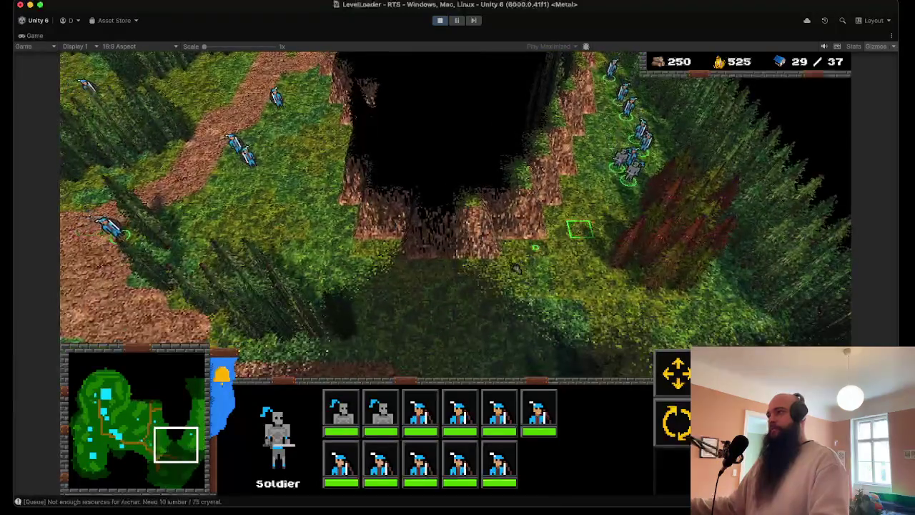
pyautogui.press('a')
pyautogui.press('a')
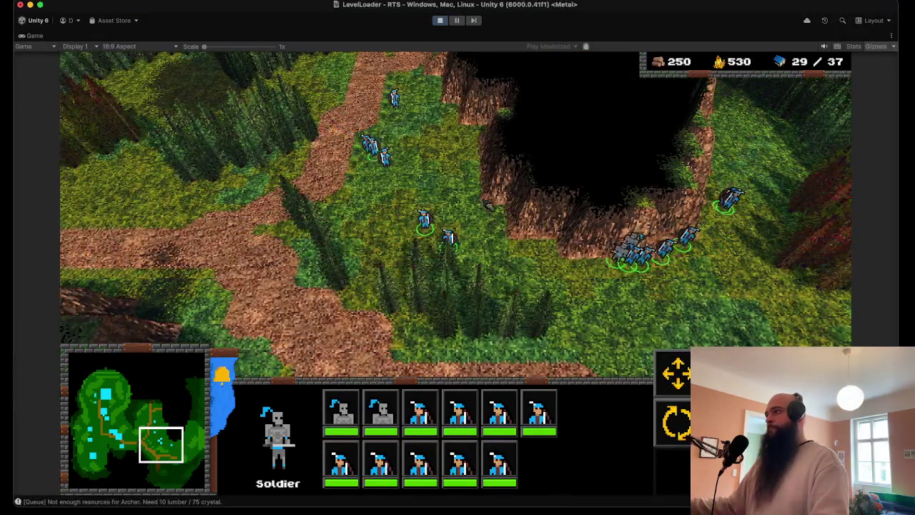
pyautogui.press('a')
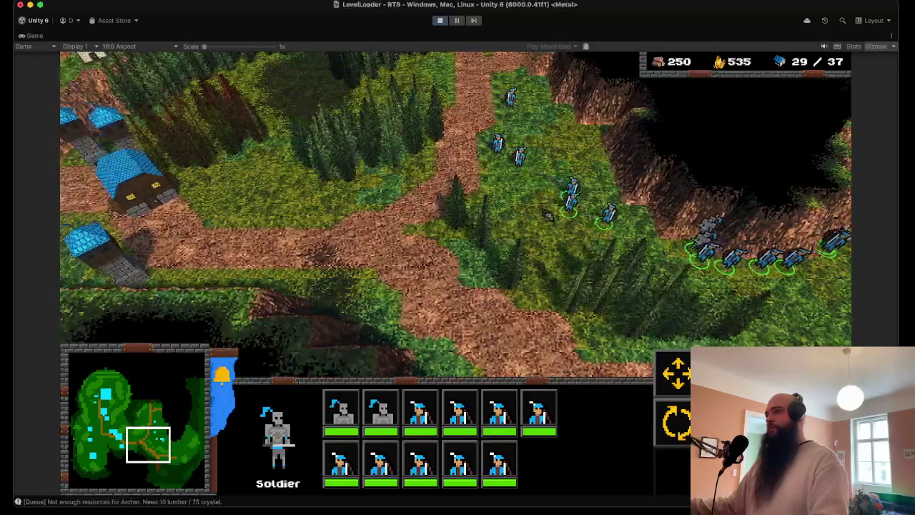
pyautogui.press('a')
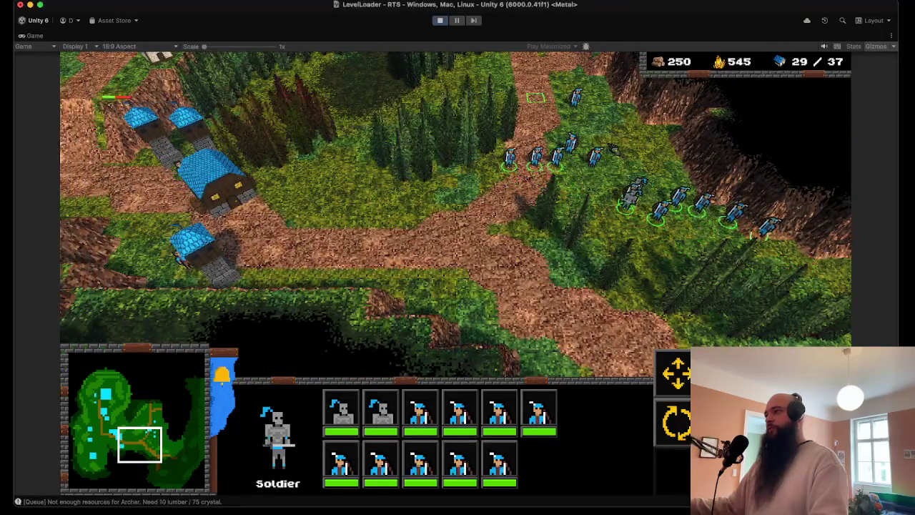
pyautogui.press('w')
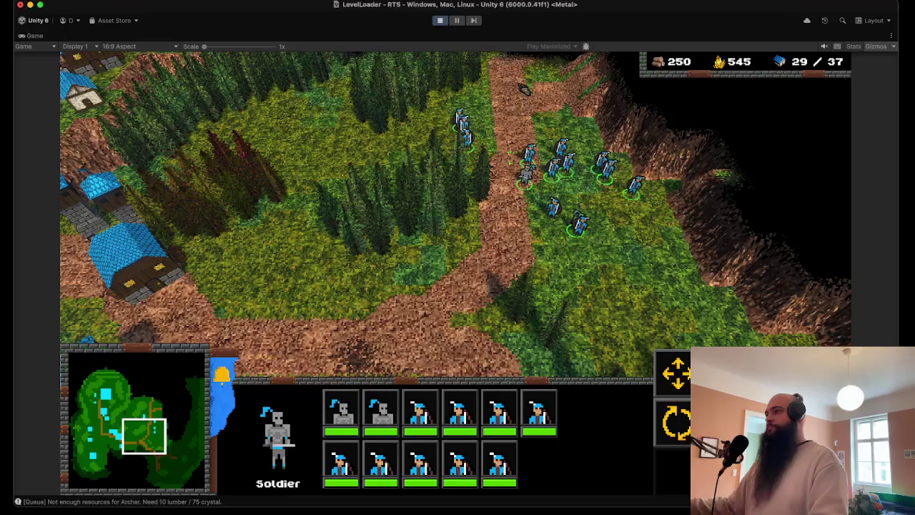
pyautogui.press('w')
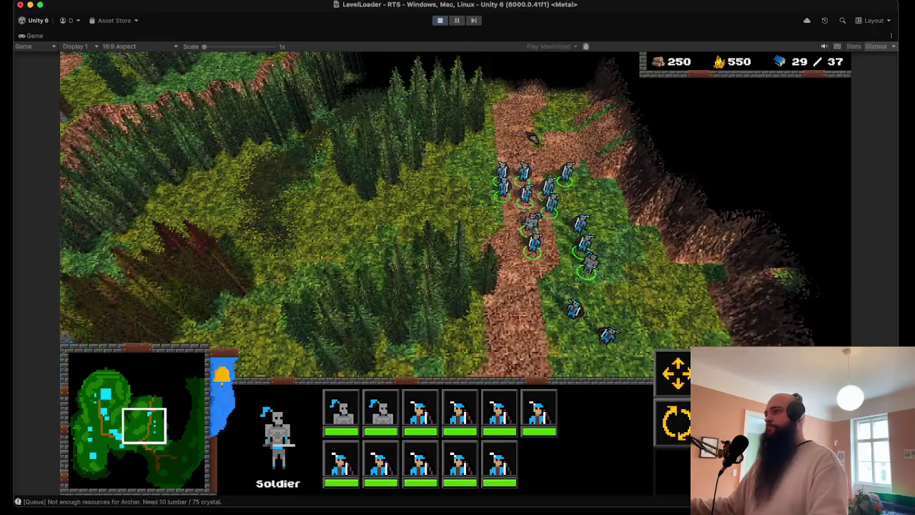
pyautogui.press('d')
pyautogui.press('w')
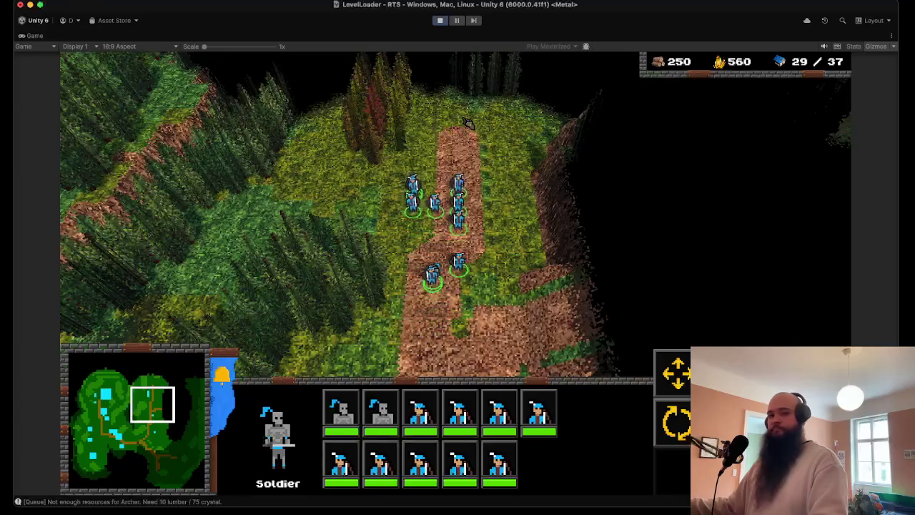
# Follow the soldiers into the forest clearing, then stop the playtest and open the Level File picker.
pyautogui.press('w')
pyautogui.press('d')
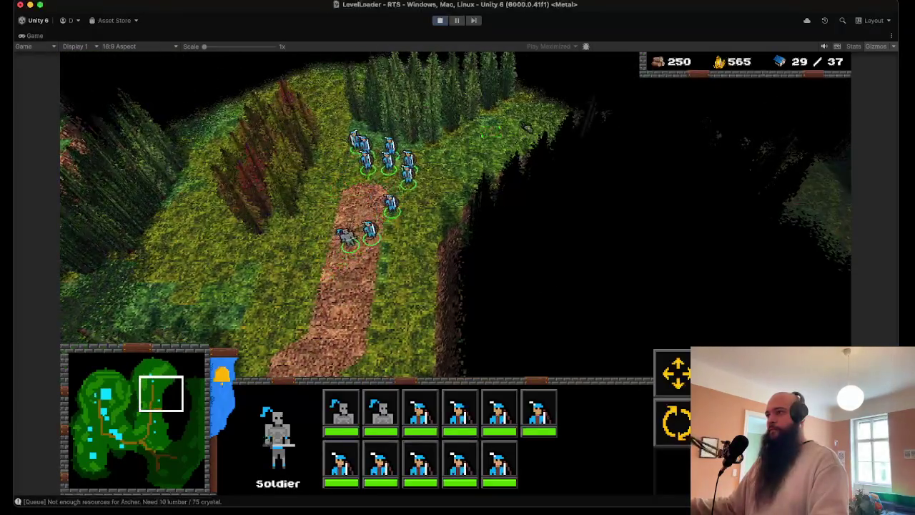
pyautogui.press('w')
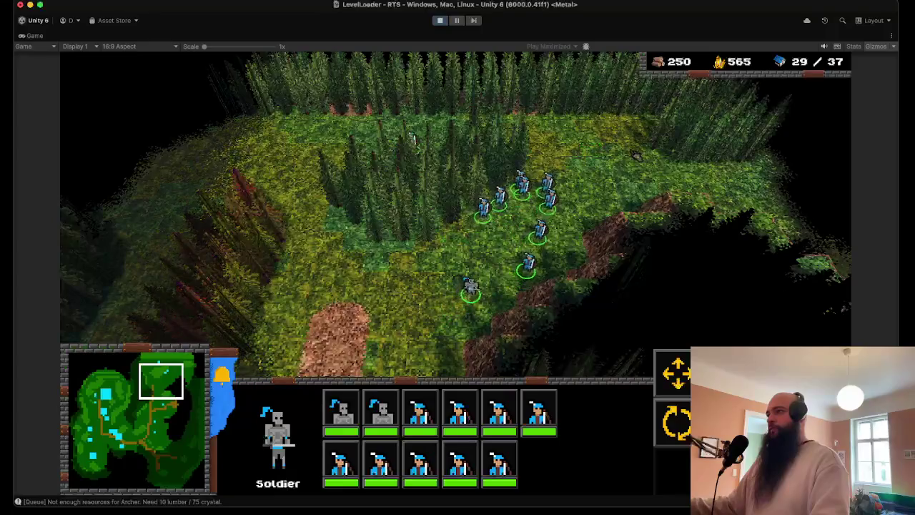
pyautogui.press('d')
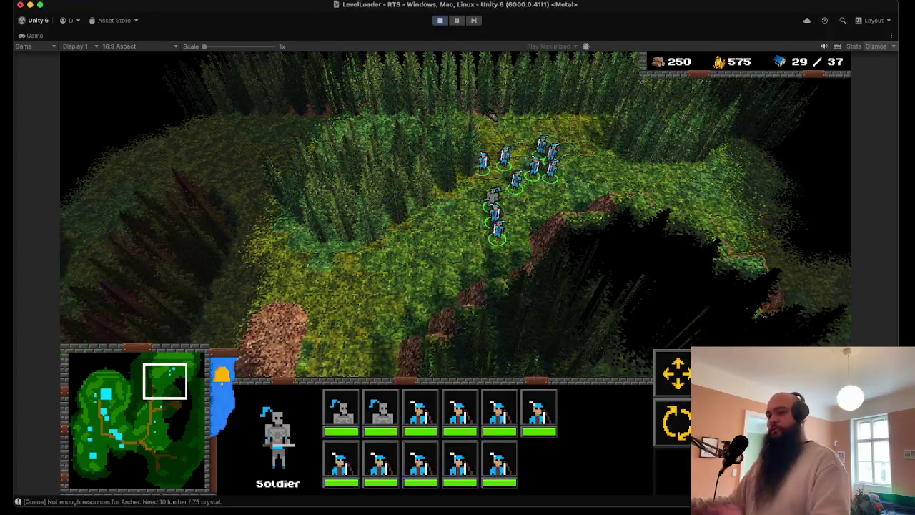
pyautogui.press('w')
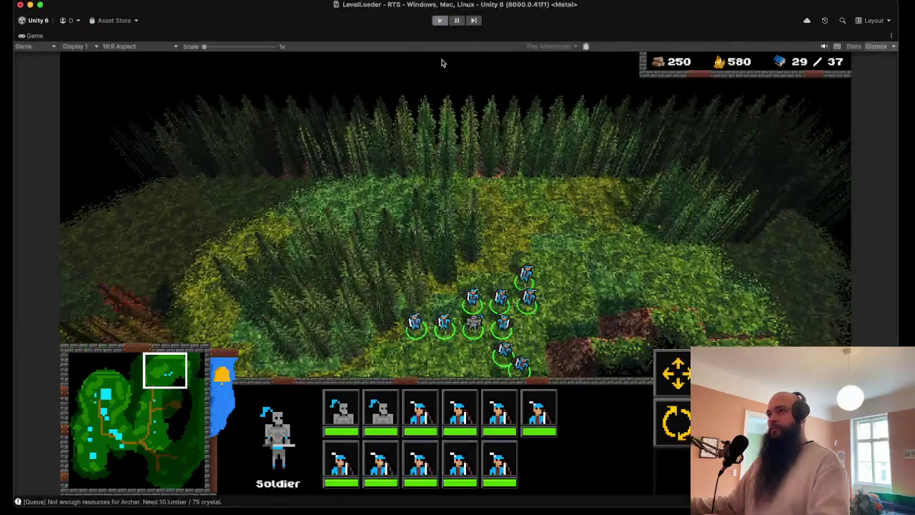
pyautogui.press('super+p')
pyautogui.click(386, 241)
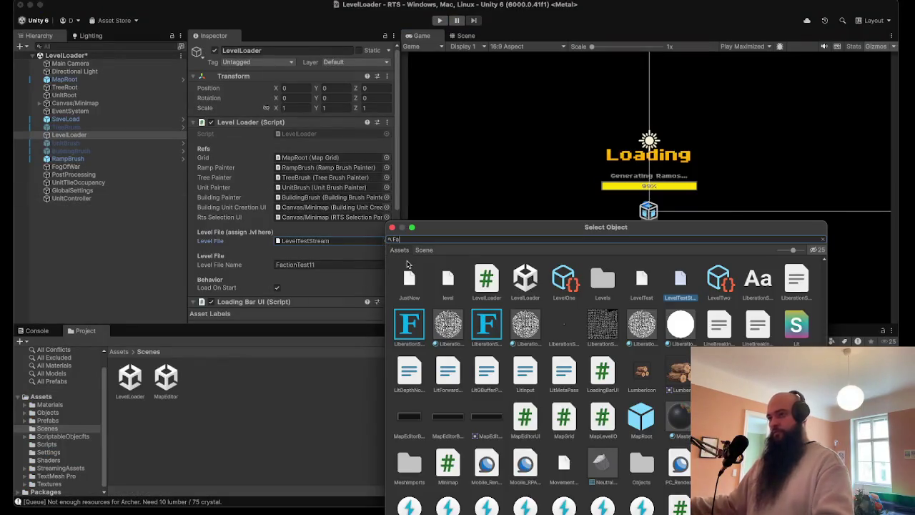
# Set the Level Loader's Level File to FactionTest11 via a 'ct' search, and expand Prefabs.
pyautogui.write('ct')
pyautogui.doubleClick(440, 371)
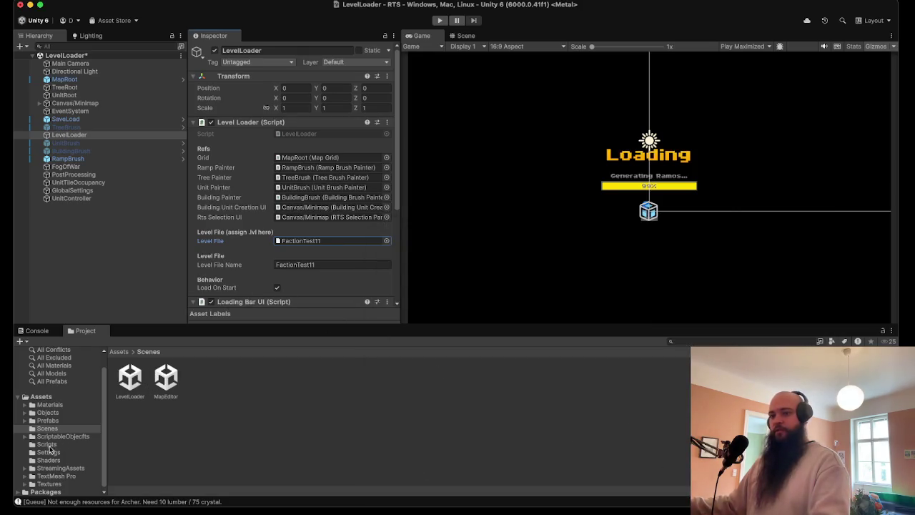
pyautogui.click(25, 421)
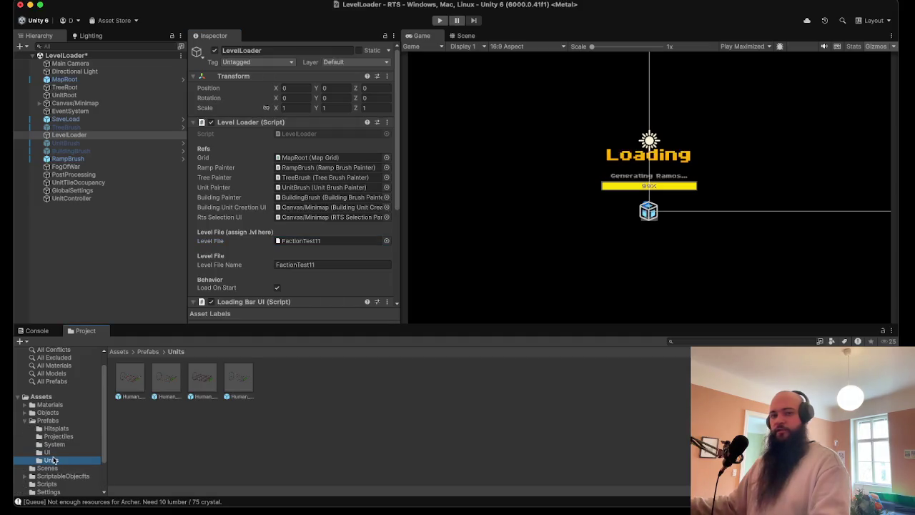
# Select all four Human unit prefabs, review their Unit Grid Motor settings, and start Play mode.
pyautogui.click(130, 373)
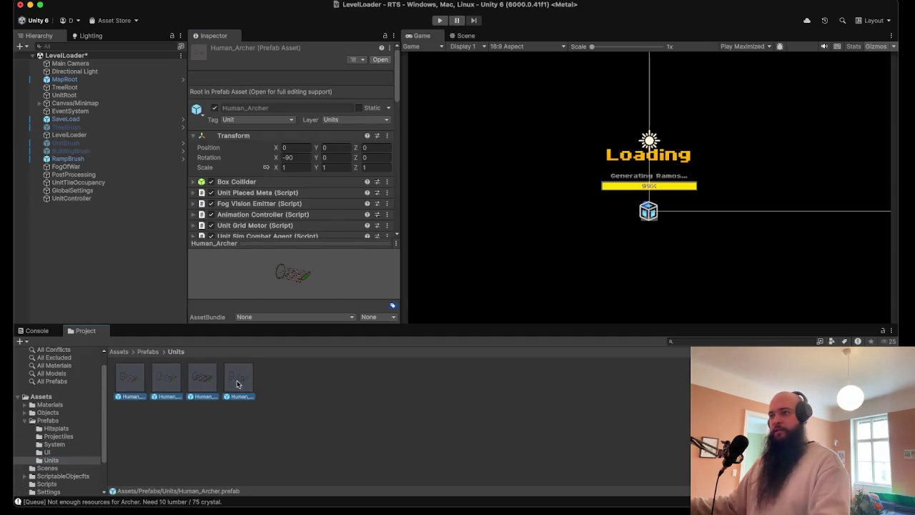
pyautogui.keyDown('shift'); pyautogui.click(238, 384); pyautogui.keyUp('shift')
pyautogui.scroll(-10, 309, 188)
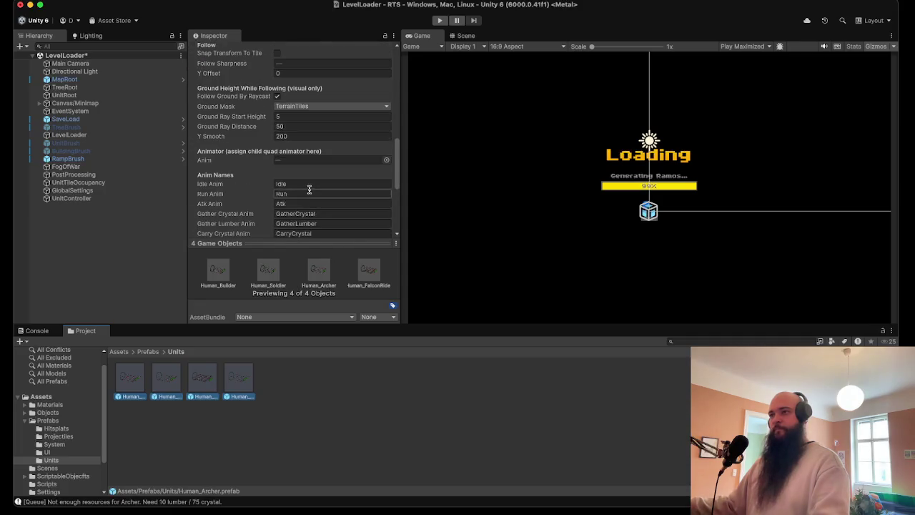
pyautogui.scroll(-5, 301, 186)
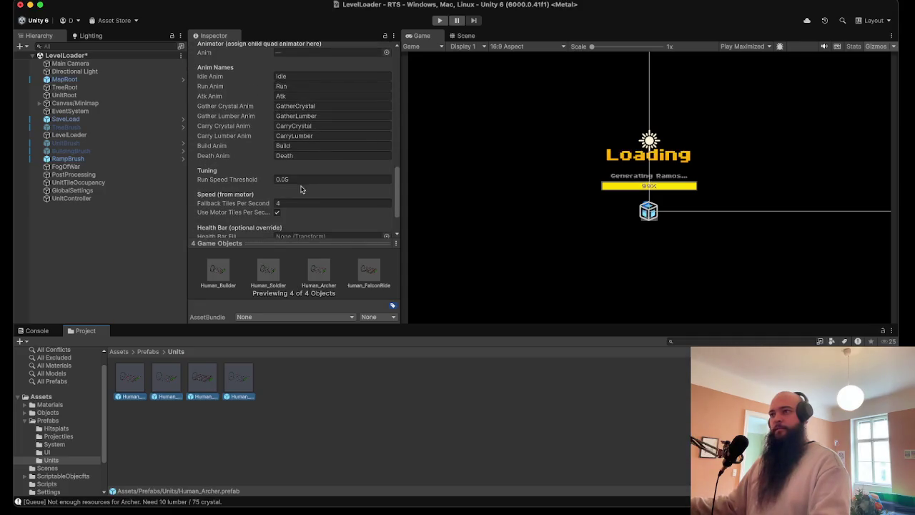
pyautogui.scroll(-2, 300, 189)
pyautogui.scroll(10, 298, 188)
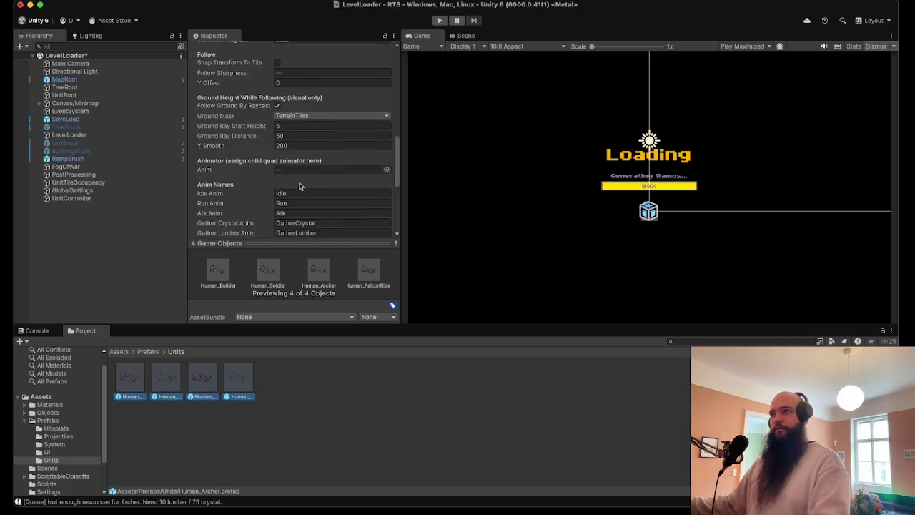
pyautogui.scroll(2, 290, 176)
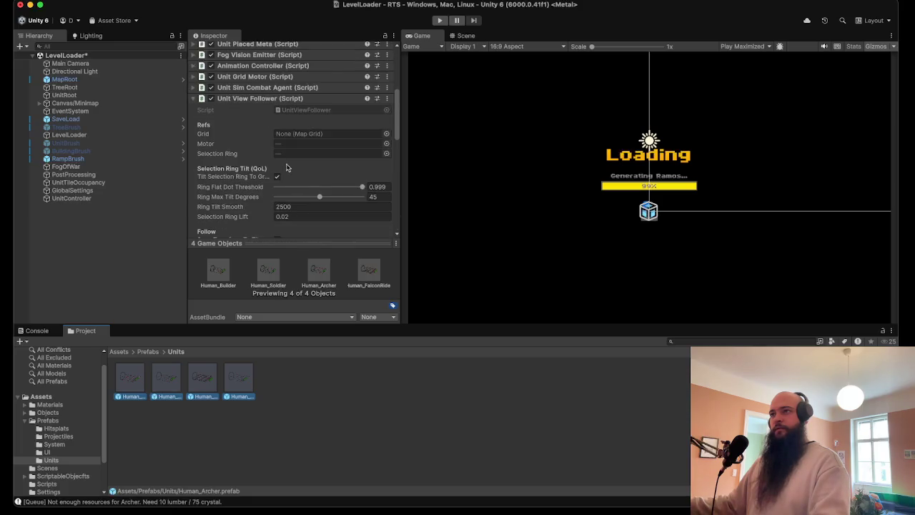
pyautogui.click(249, 79)
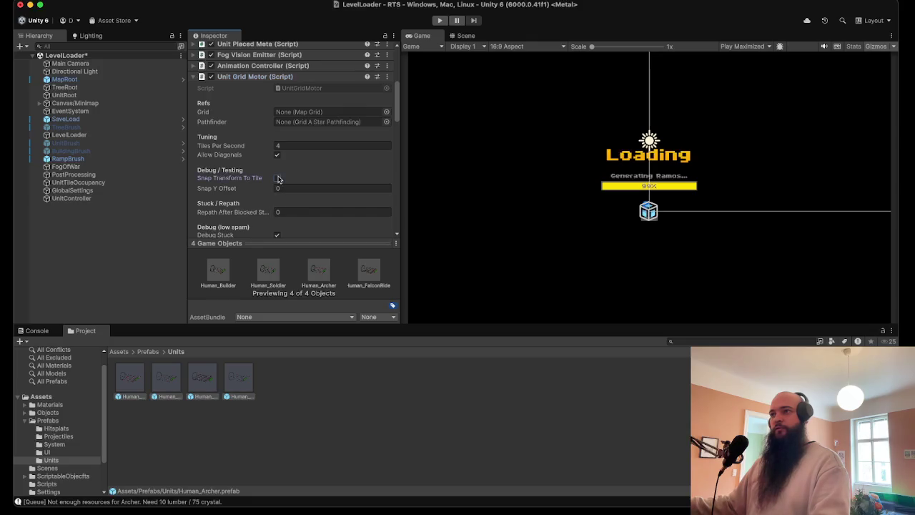
pyautogui.click(440, 20)
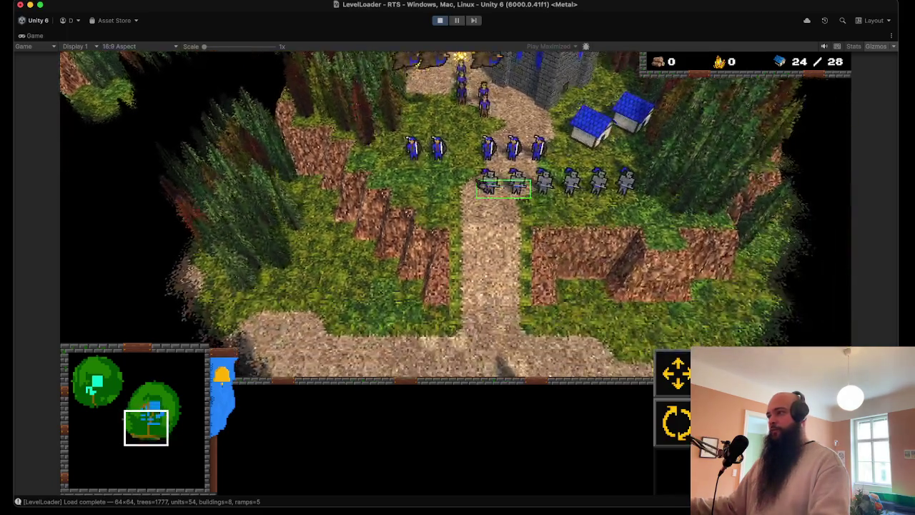
# Select the two soldiers and march them down the path, then further left.
pyautogui.moveTo(477, 180); pyautogui.dragTo(530, 195)
pyautogui.rightClick(482, 286)
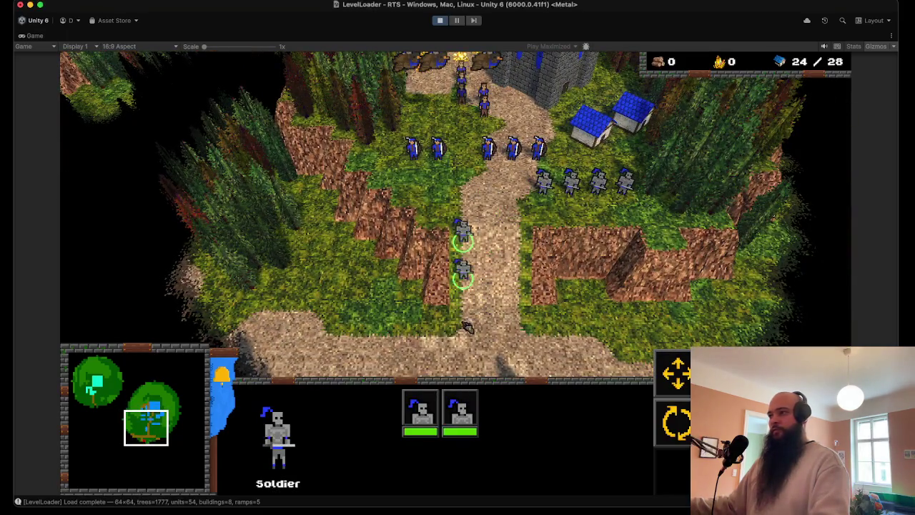
pyautogui.press('Down')
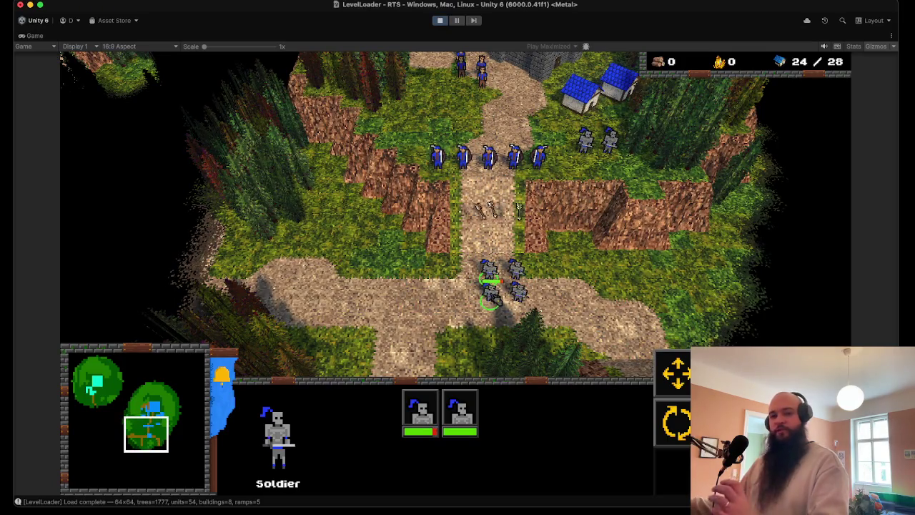
pyautogui.rightClick(404, 247)
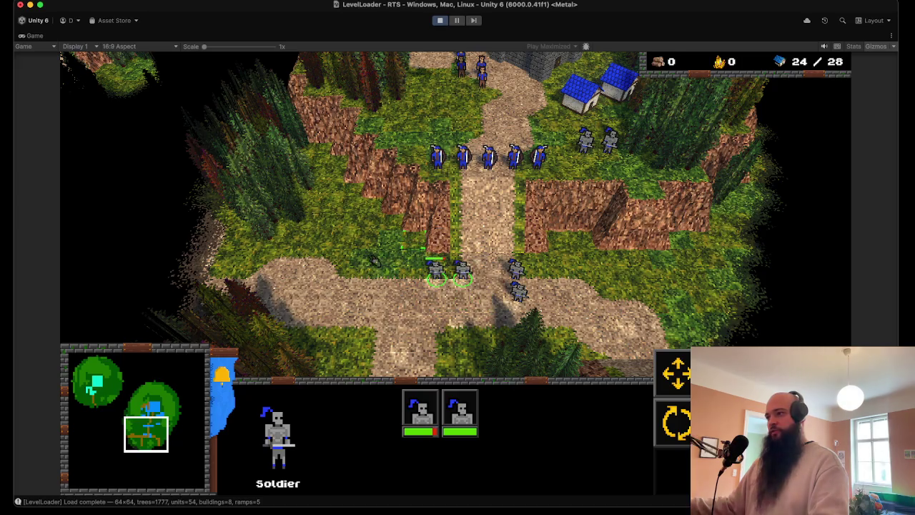
pyautogui.press('Left')
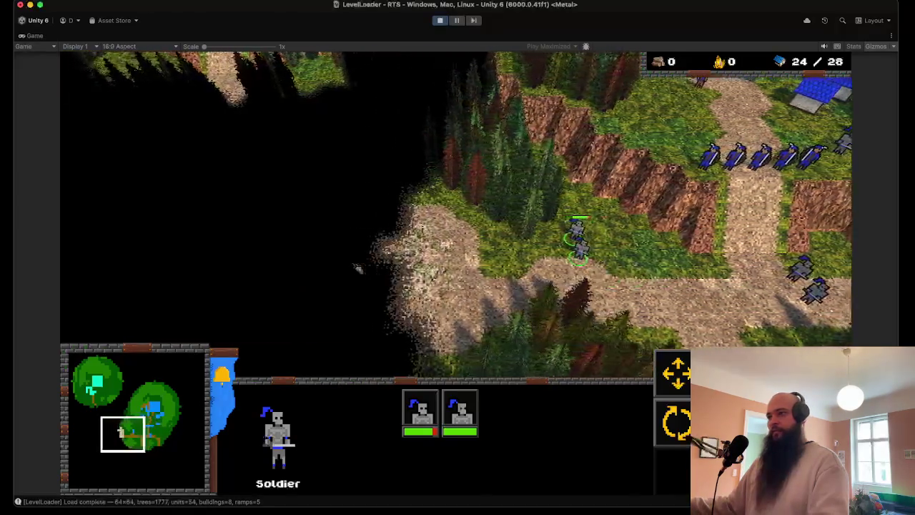
pyautogui.rightClick(412, 227)
# Send the soldiers up-left into the fog and back to the centre path, then select the crossroads units.
pyautogui.press('Down')
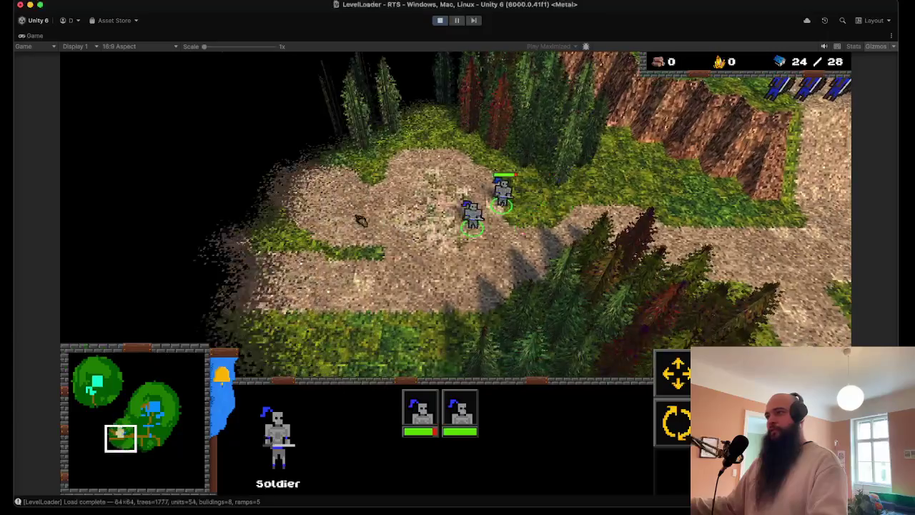
pyautogui.rightClick(255, 207)
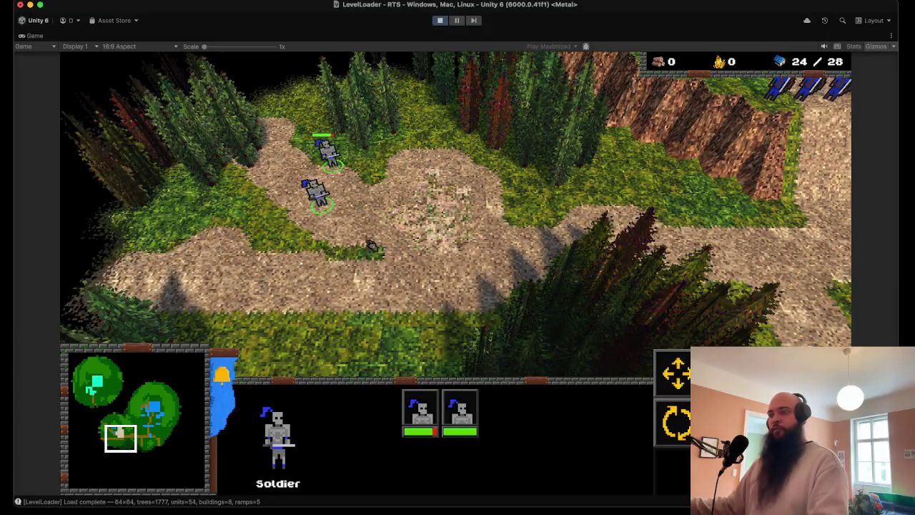
pyautogui.rightClick(478, 236)
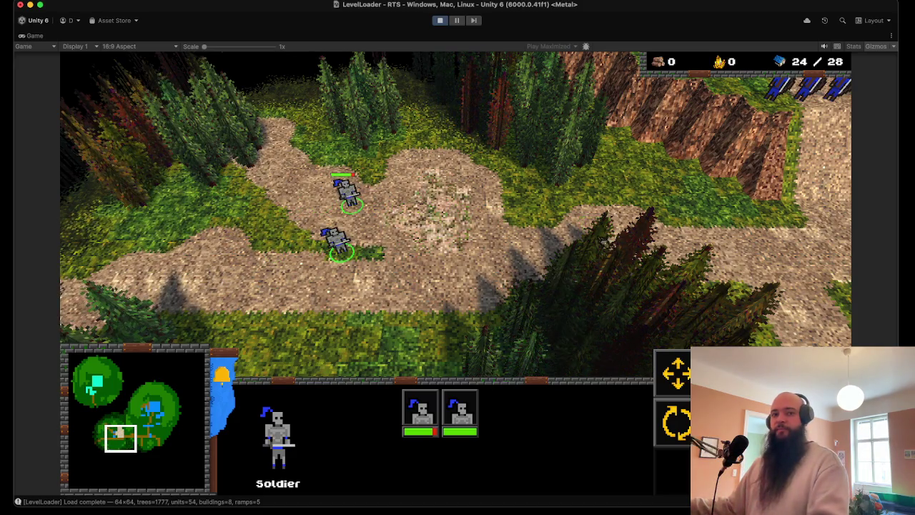
pyautogui.press('Right')
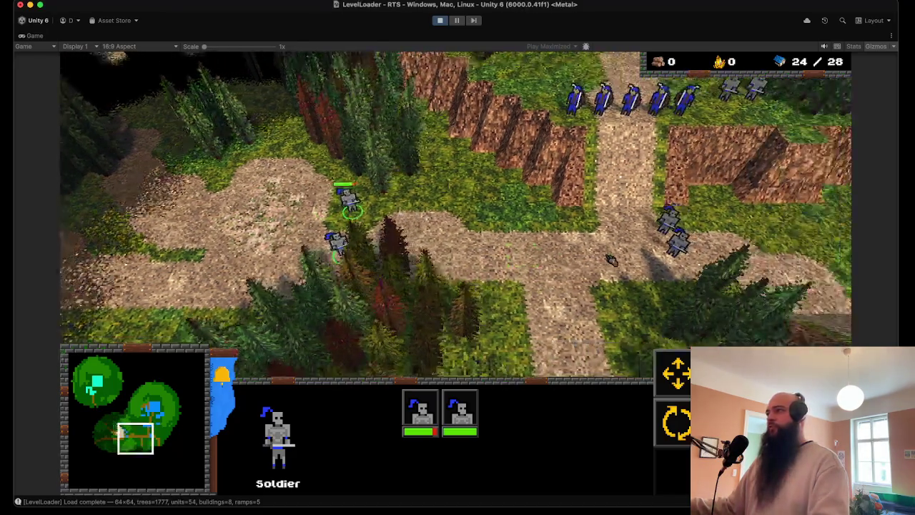
pyautogui.press('Up')
pyautogui.moveTo(597, 300); pyautogui.dragTo(398, 135)
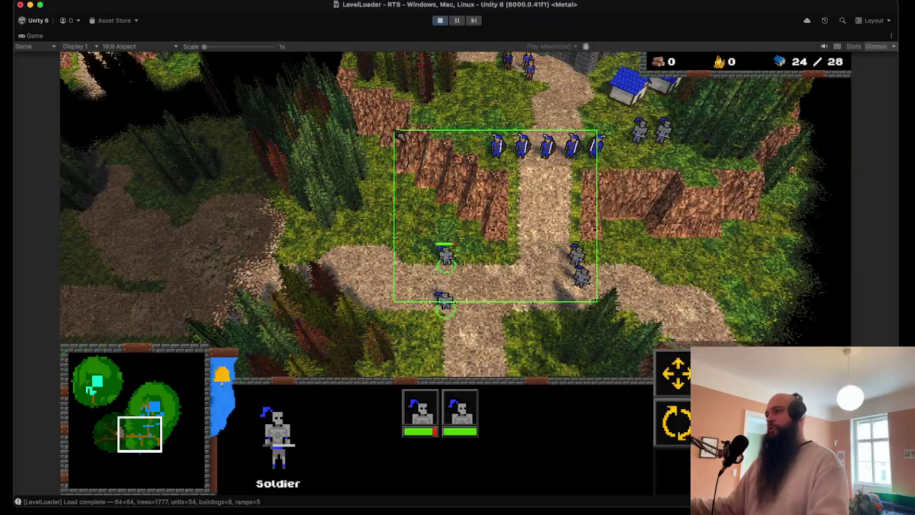
# Gather the selected units at one spot and march them down the path, following with the camera.
pyautogui.rightClick(541, 190)
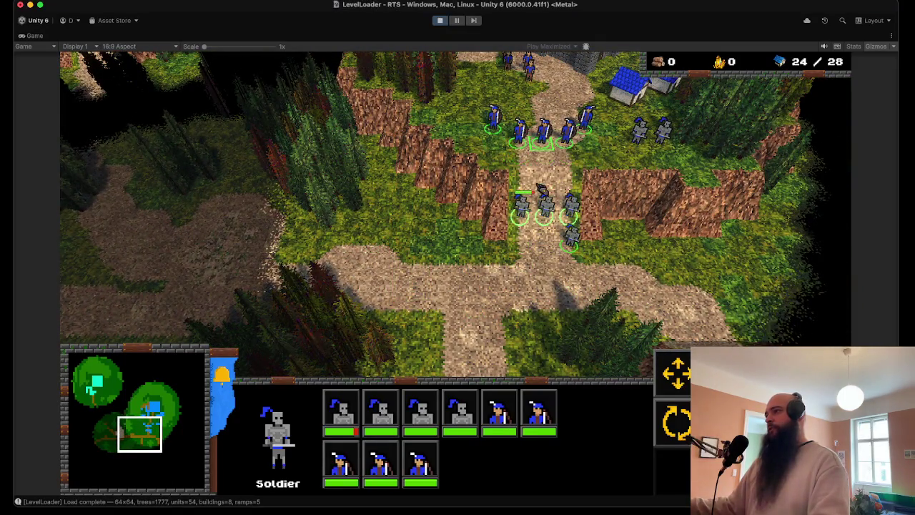
pyautogui.rightClick(328, 286)
pyautogui.press('Left')
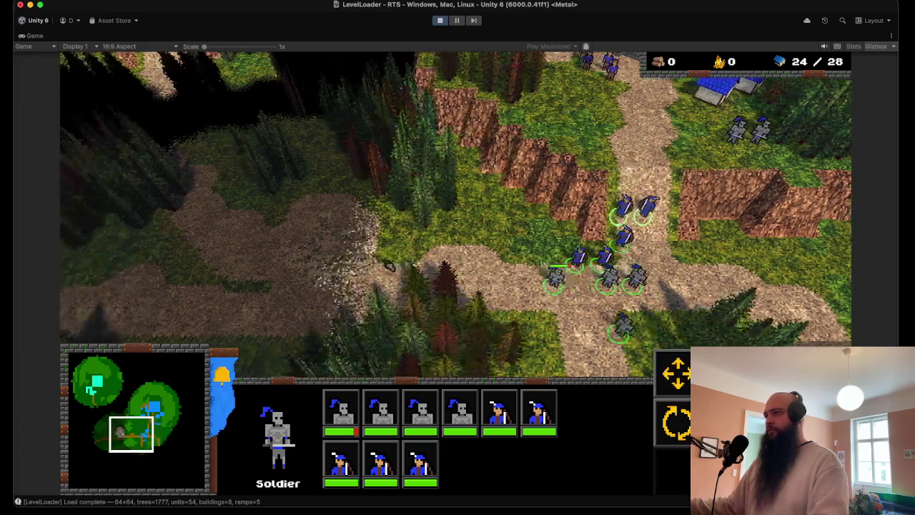
pyautogui.press('Left')
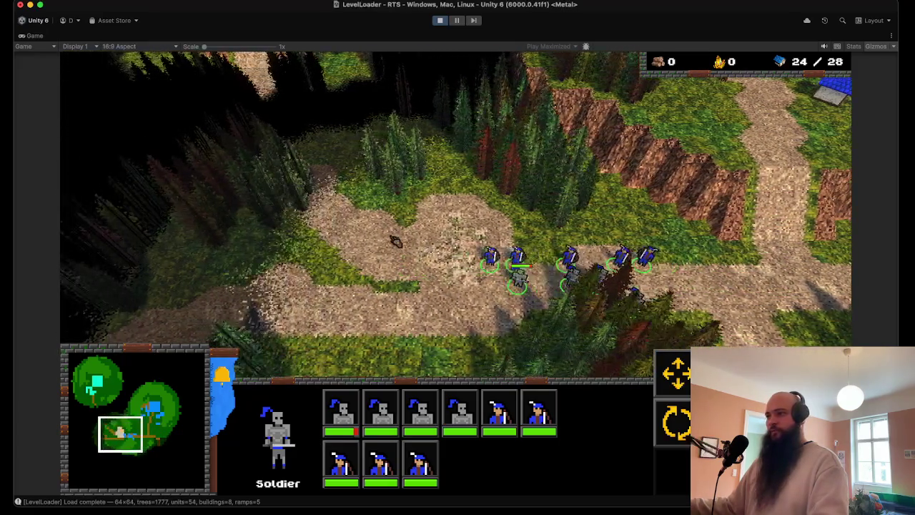
pyautogui.press('Down')
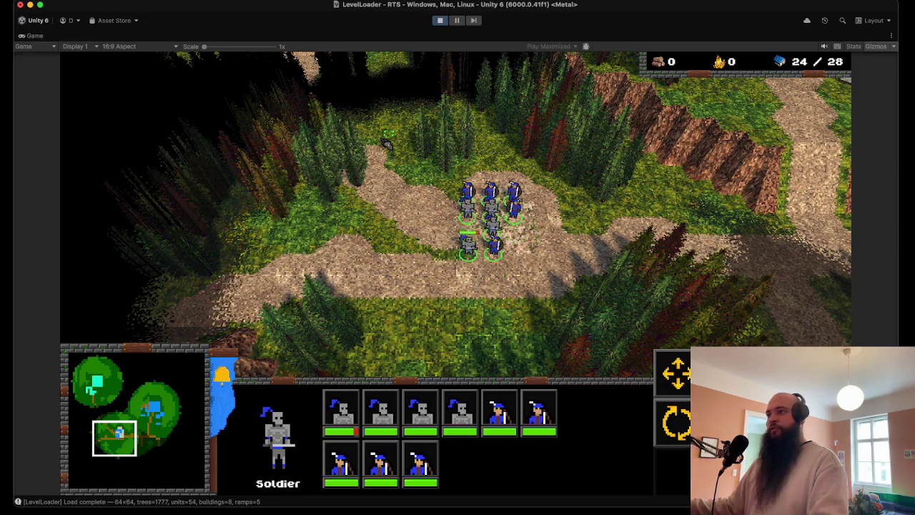
pyautogui.press('Up')
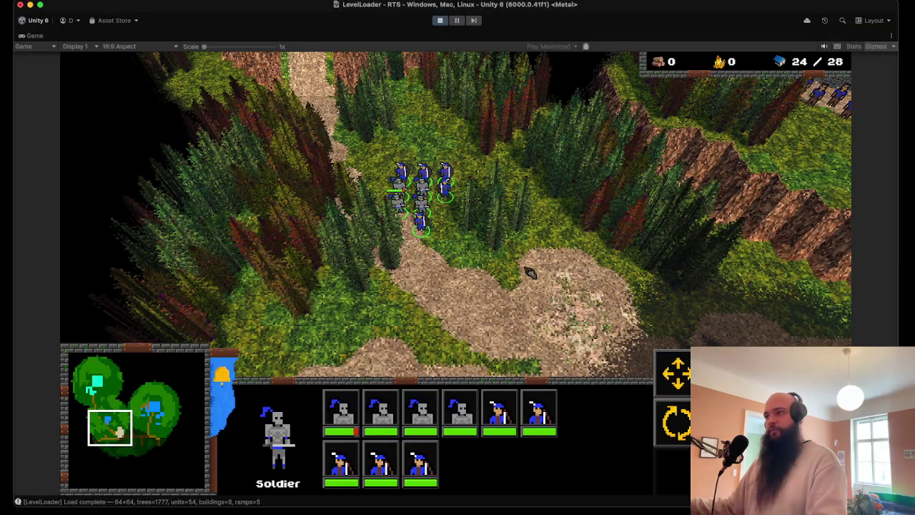
pyautogui.press('Down')
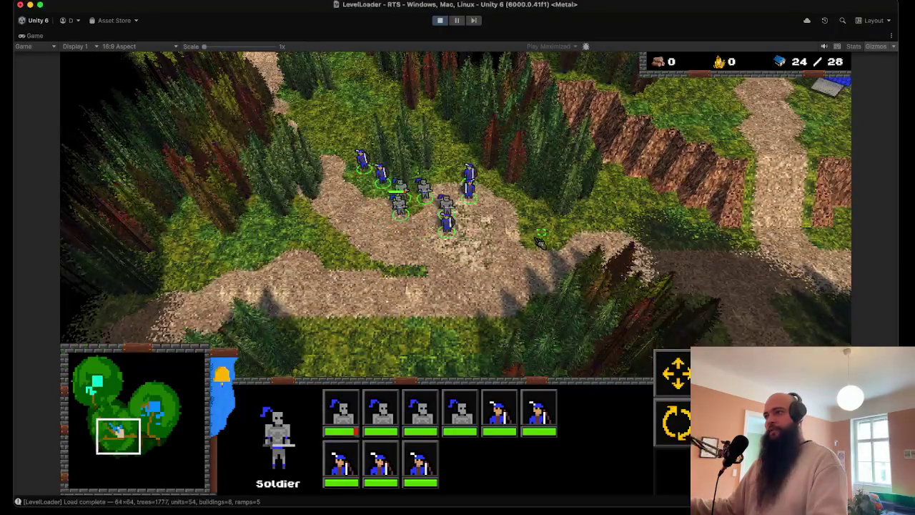
pyautogui.press('Right')
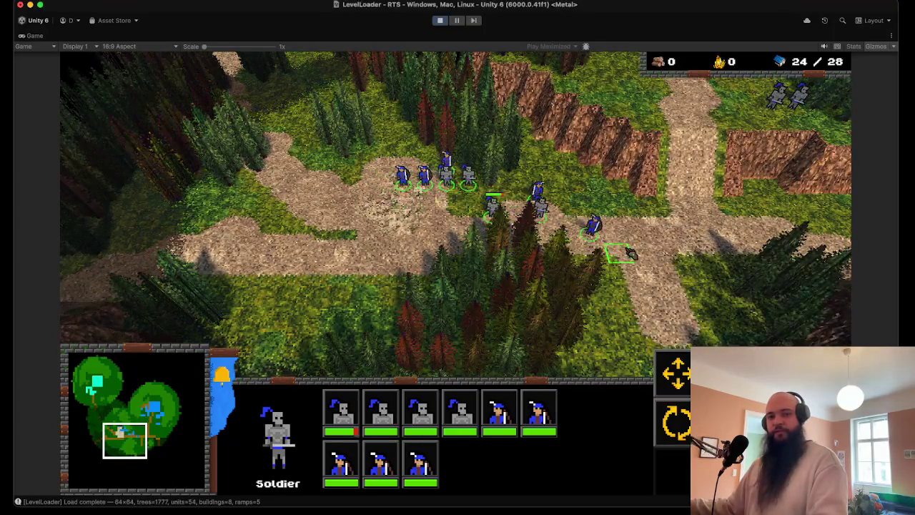
pyautogui.press('Right')
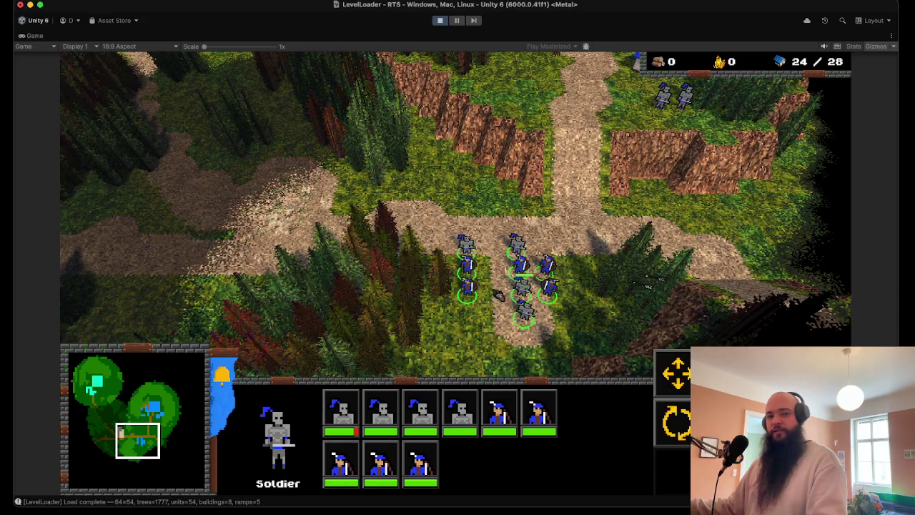
# Order the group toward the clearing and the right-hand path to fight, then stop the playtest.
pyautogui.rightClick(271, 200)
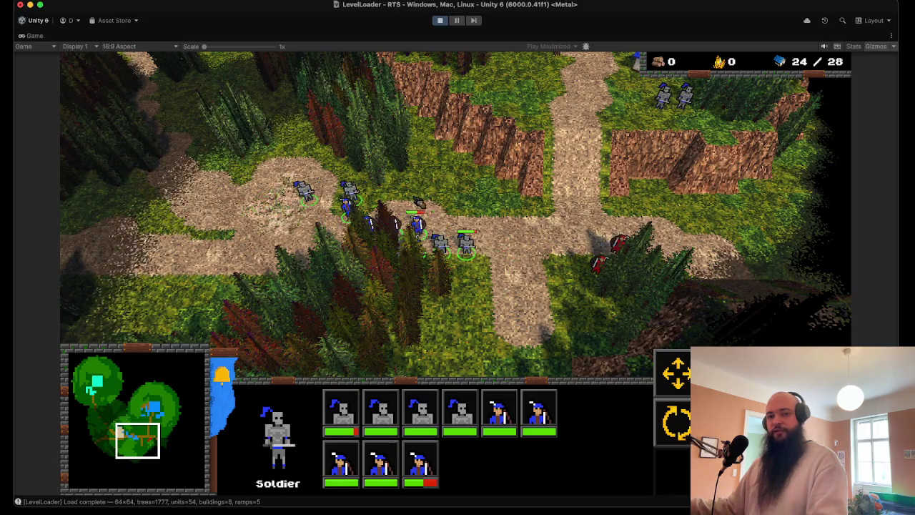
pyautogui.rightClick(506, 198)
pyautogui.press('Down')
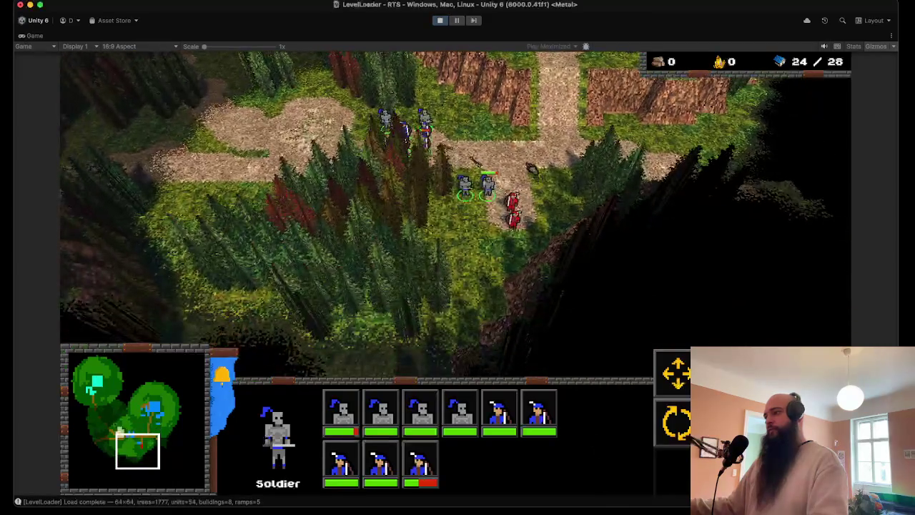
pyautogui.press('Up')
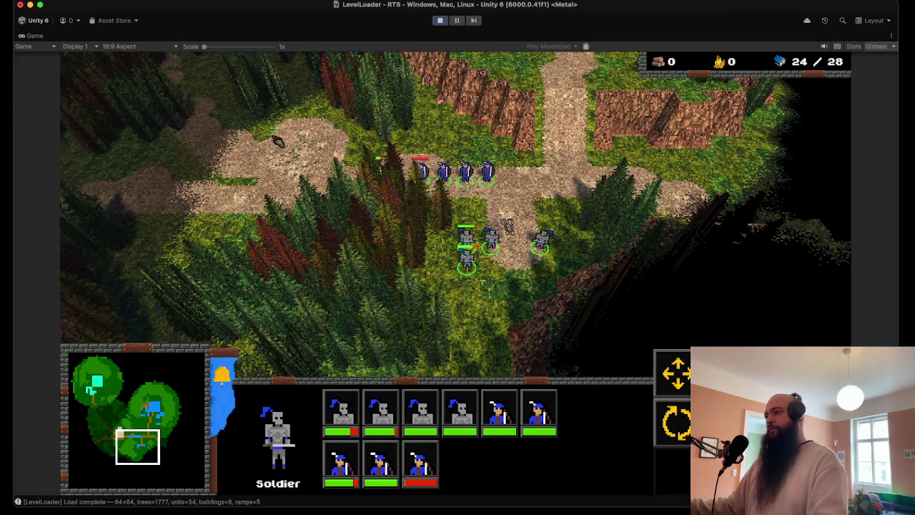
pyautogui.press('Up')
pyautogui.press('Left')
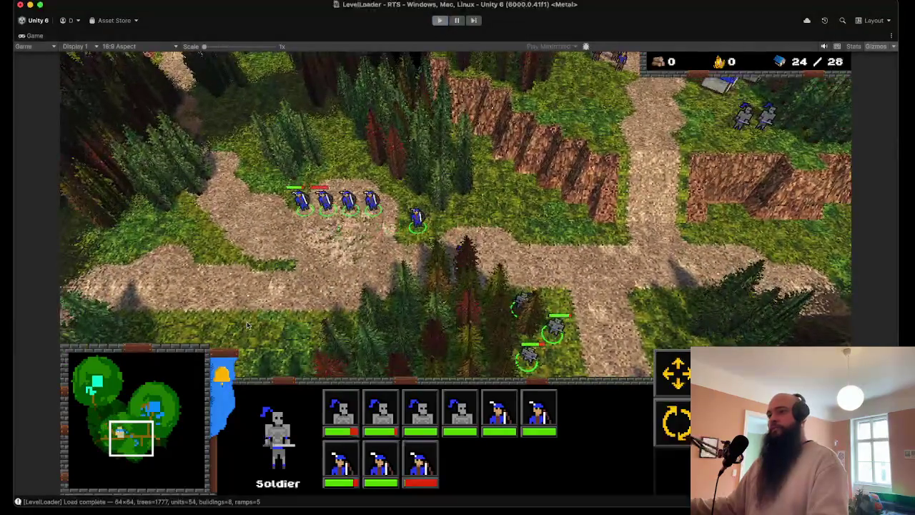
pyautogui.press('super+p')
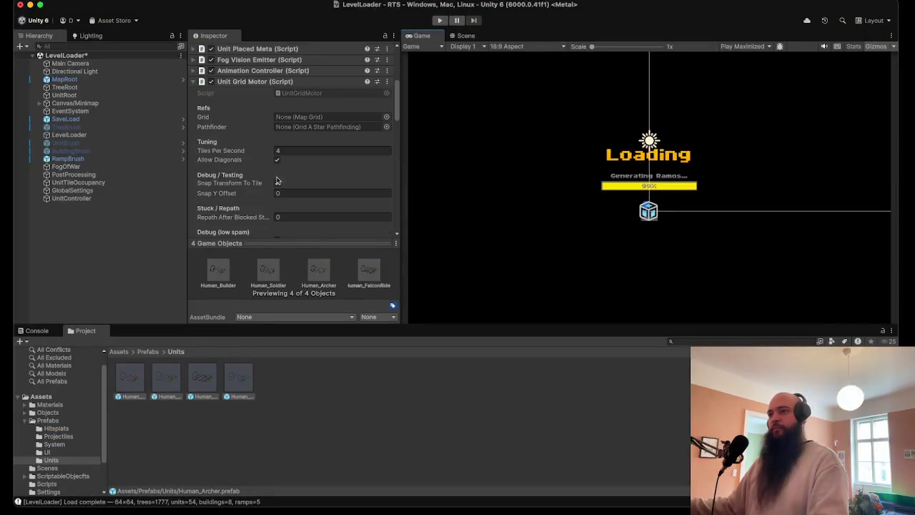
# Start a fresh playtest of the level from the toolbar Play button.
pyautogui.click(436, 21)
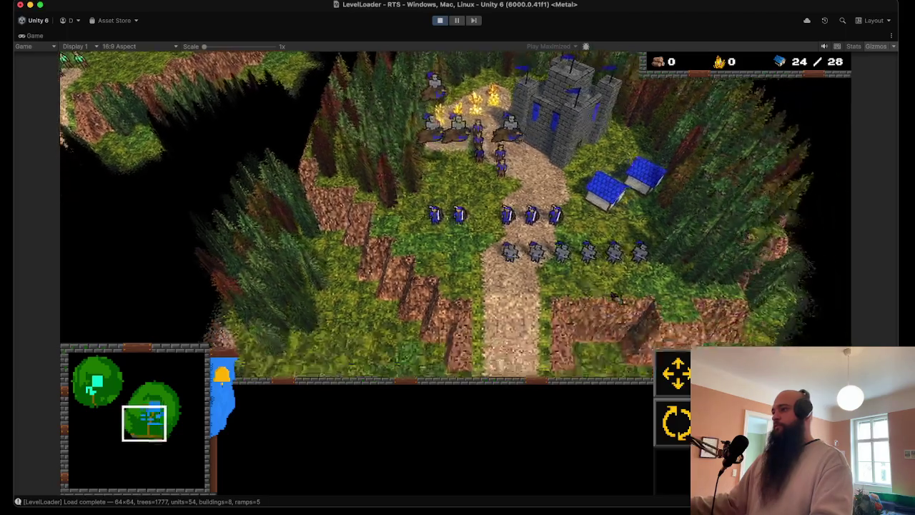
# Select the eleven units near the castle and march them south down the forest path.
pyautogui.moveTo(634, 167); pyautogui.dragTo(382, 241)
pyautogui.rightClick(423, 334)
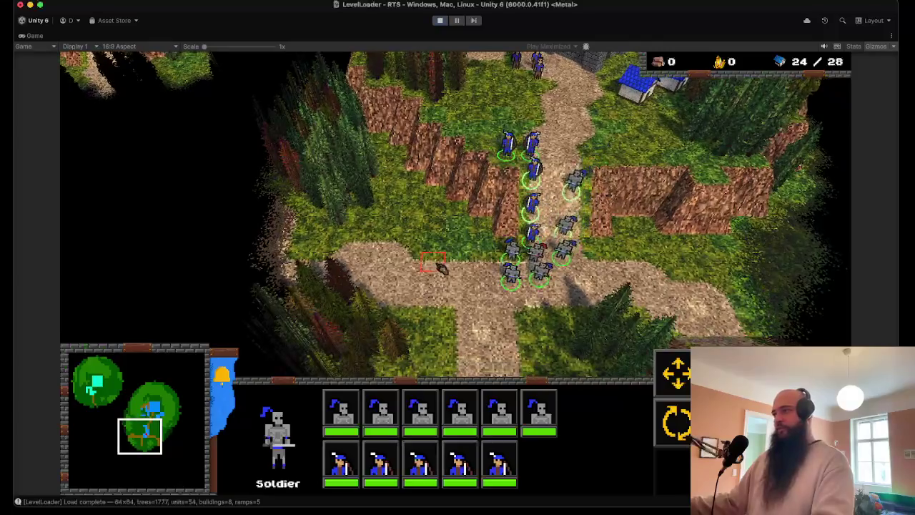
pyautogui.press('Left')
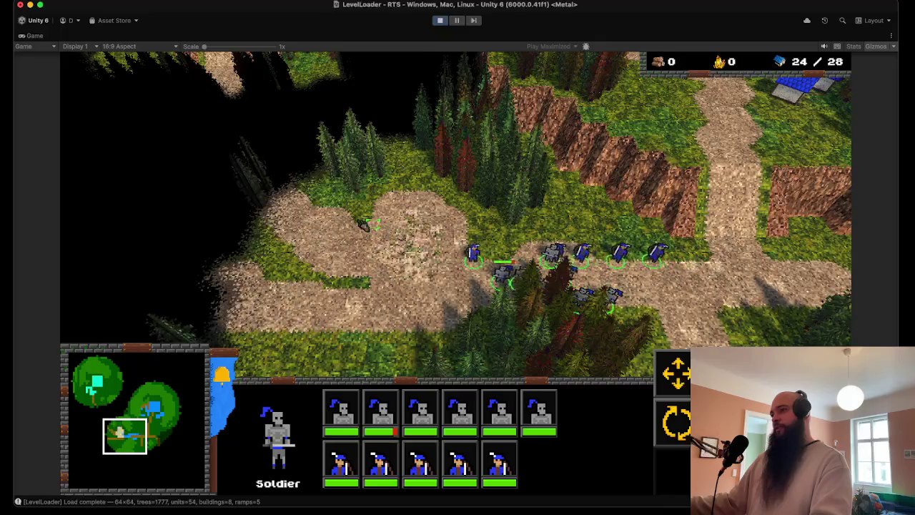
pyautogui.press('Left')
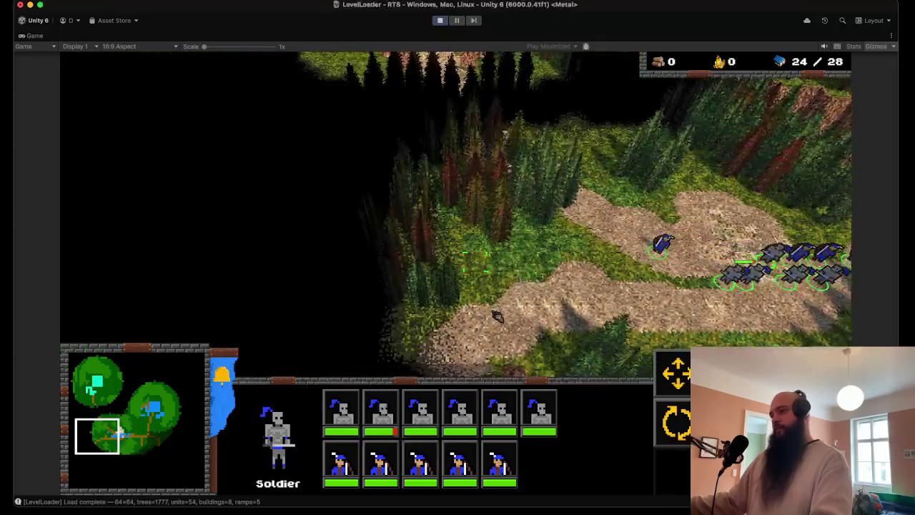
pyautogui.press('Left')
pyautogui.press('Down')
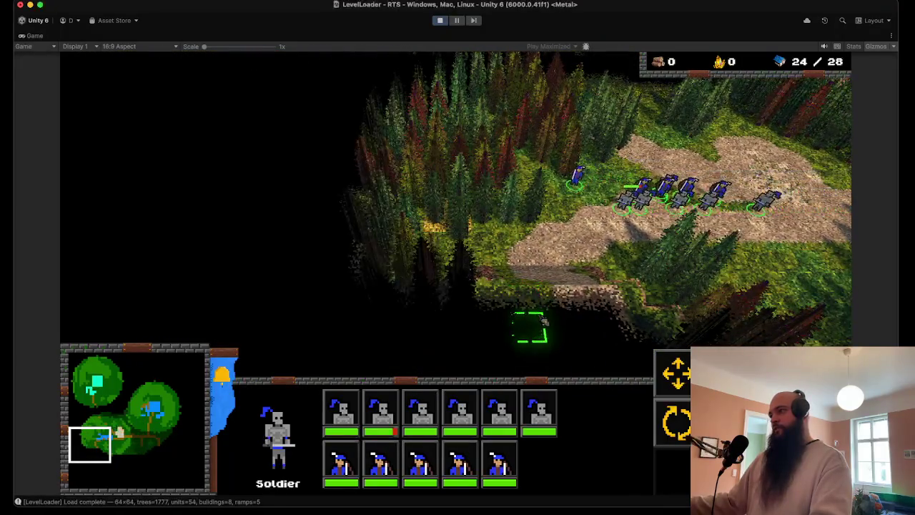
pyautogui.press('Down')
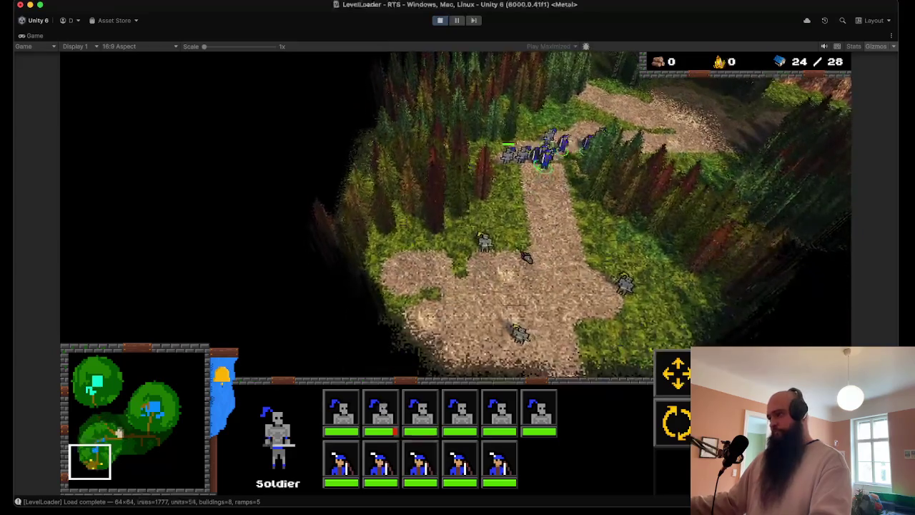
pyautogui.press('Down')
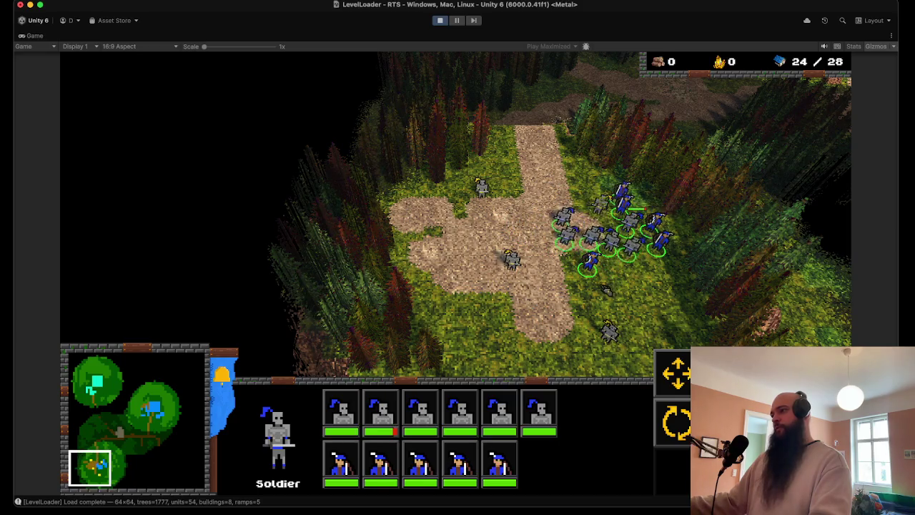
pyautogui.press('Left')
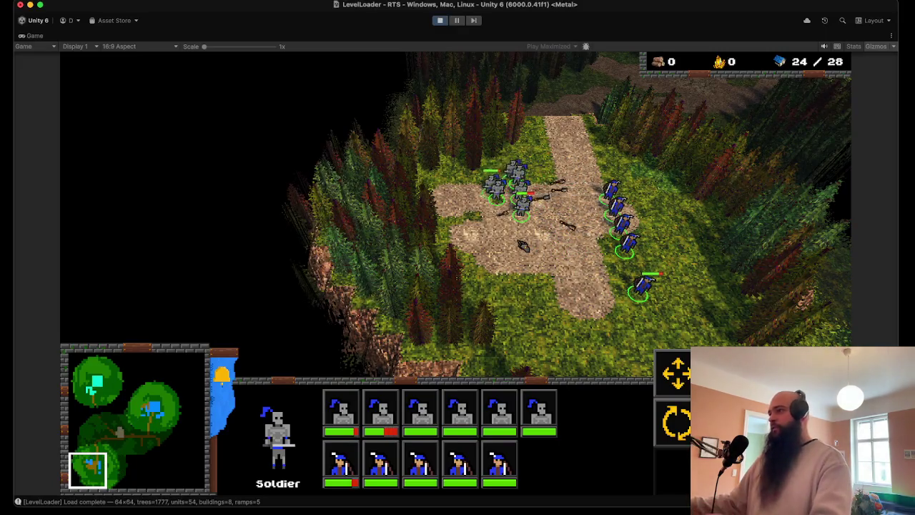
pyautogui.press('Right')
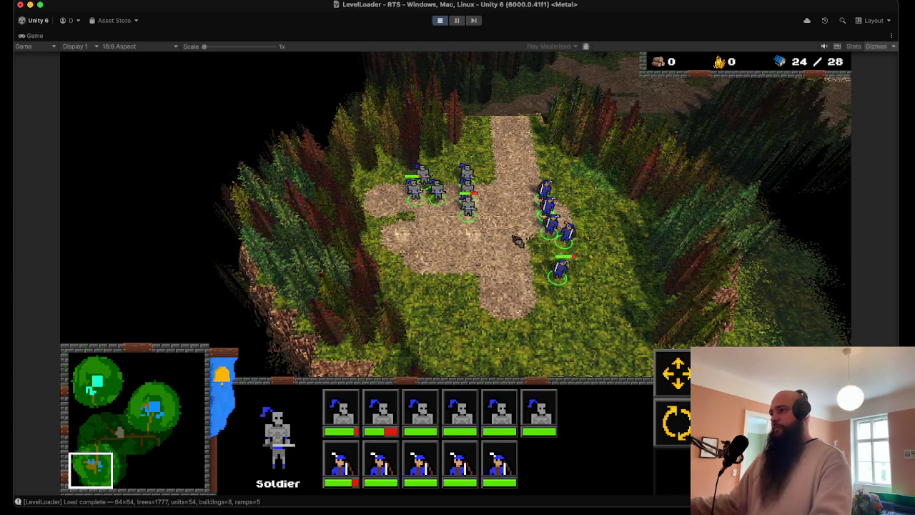
# Reselect the group in the clearing and send it north up the path.
pyautogui.moveTo(386, 168); pyautogui.dragTo(386, 168)
pyautogui.press('Up')
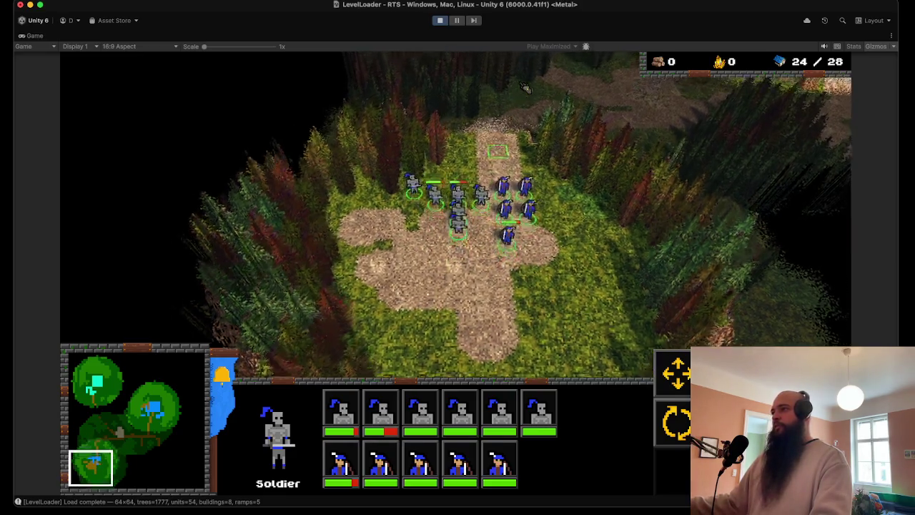
pyautogui.rightClick(516, 129)
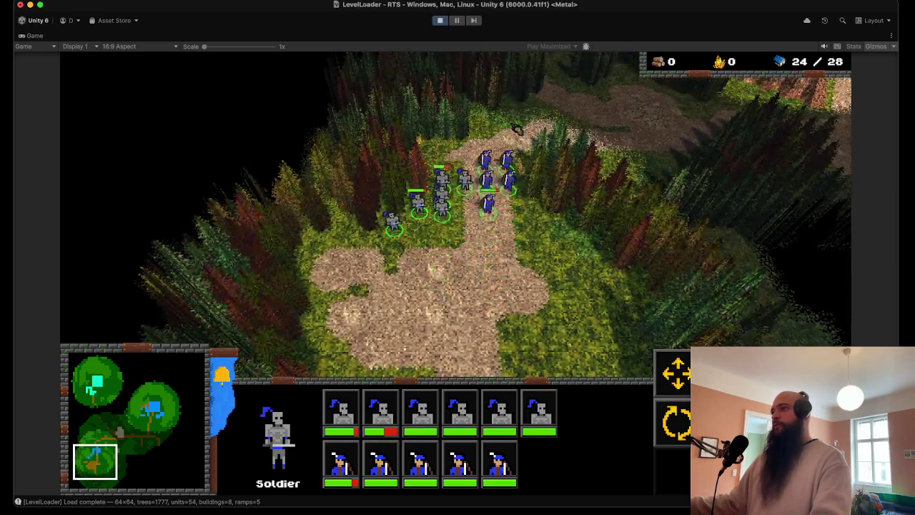
pyautogui.press('Up')
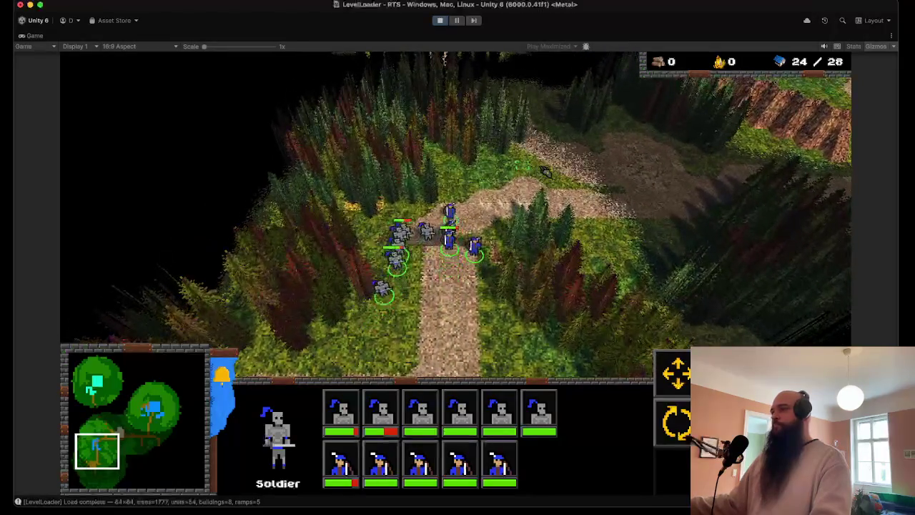
pyautogui.press('Right')
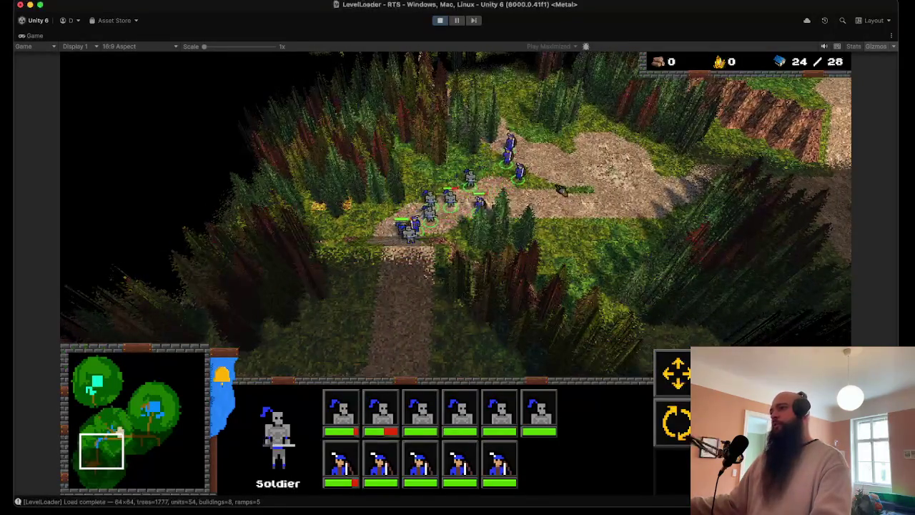
pyautogui.press('Up')
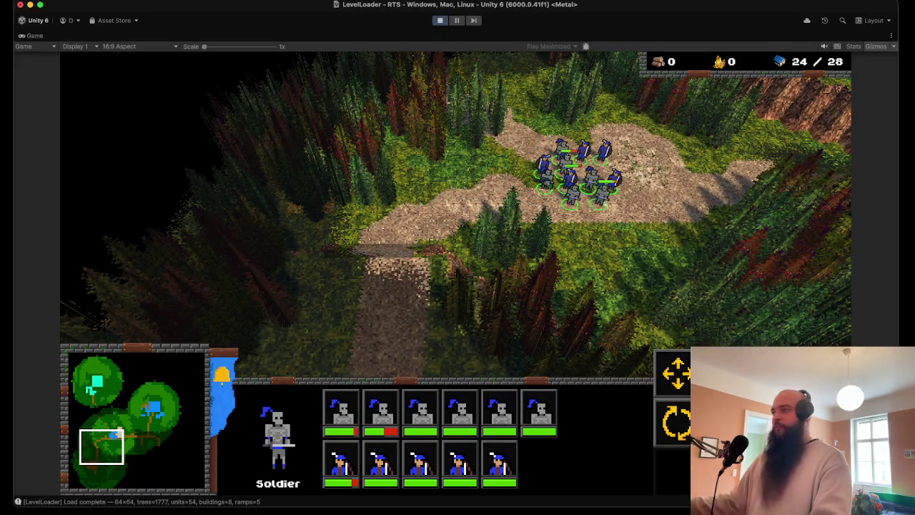
# Pan over to the gathered army and move it onward along the path.
pyautogui.press('Up')
pyautogui.press('Right')
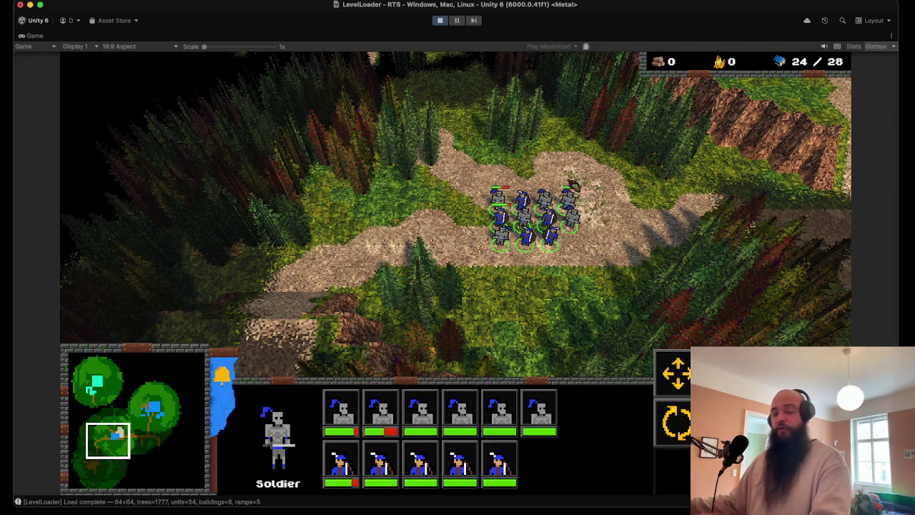
pyautogui.press('Up')
pyautogui.press('Left')
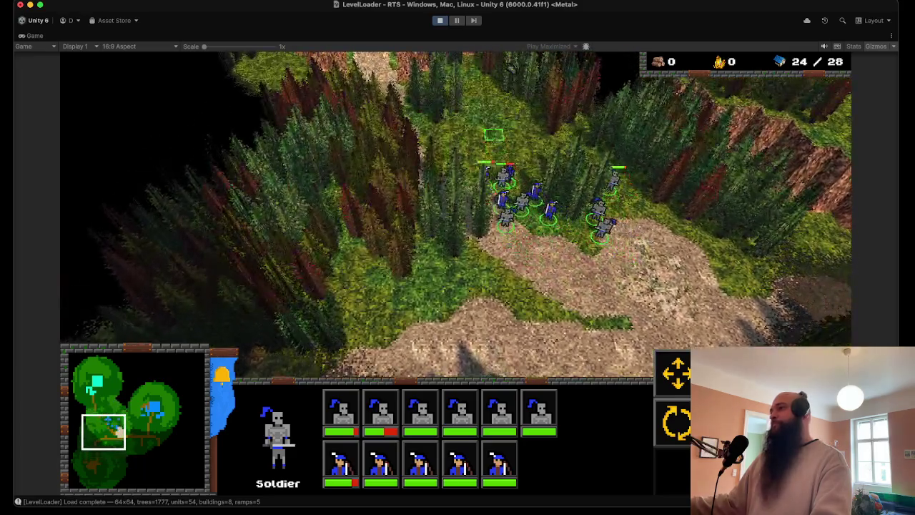
pyautogui.press('Up')
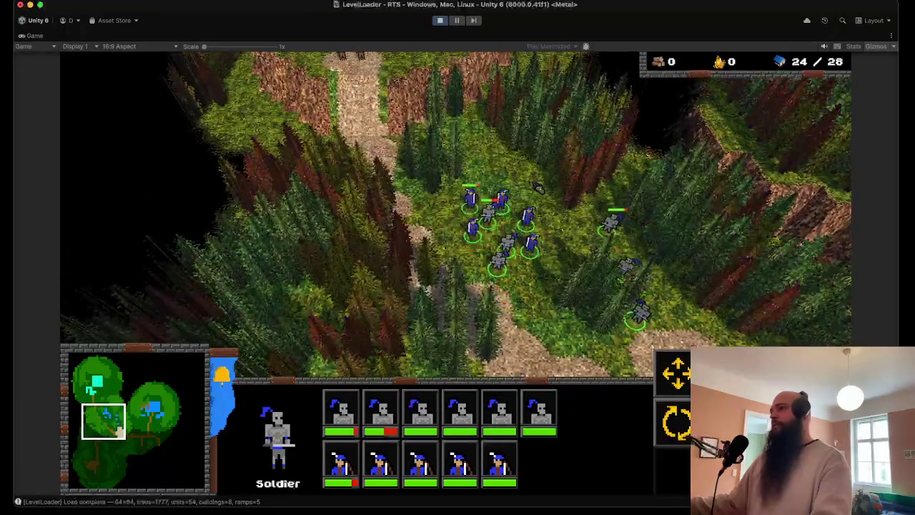
pyautogui.press('Right')
pyautogui.press('Down')
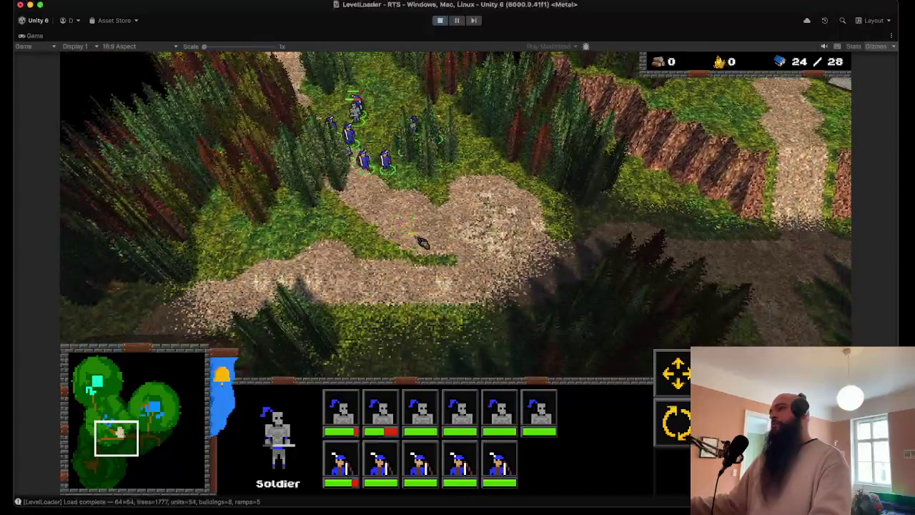
pyautogui.rightClick(423, 243)
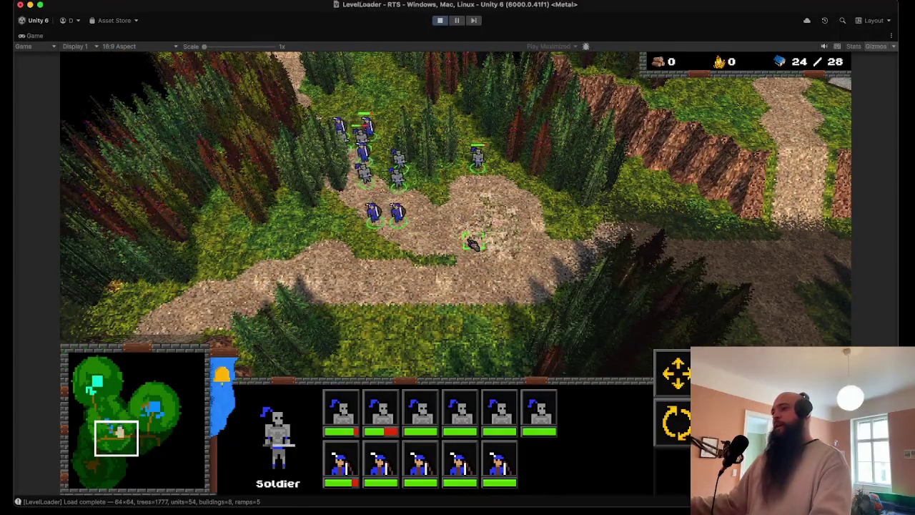
# Follow the army east and order it toward the red-roofed enemy houses.
pyautogui.press('Down')
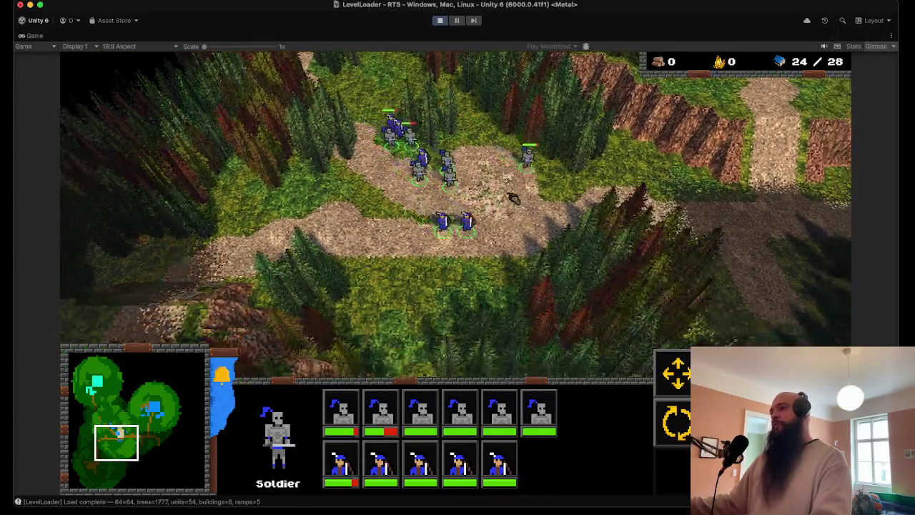
pyautogui.press('Right')
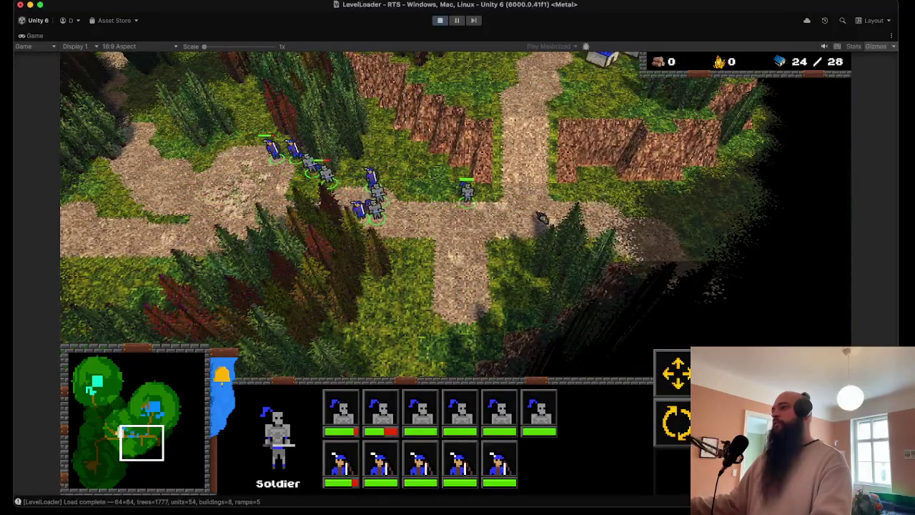
pyautogui.press('Right')
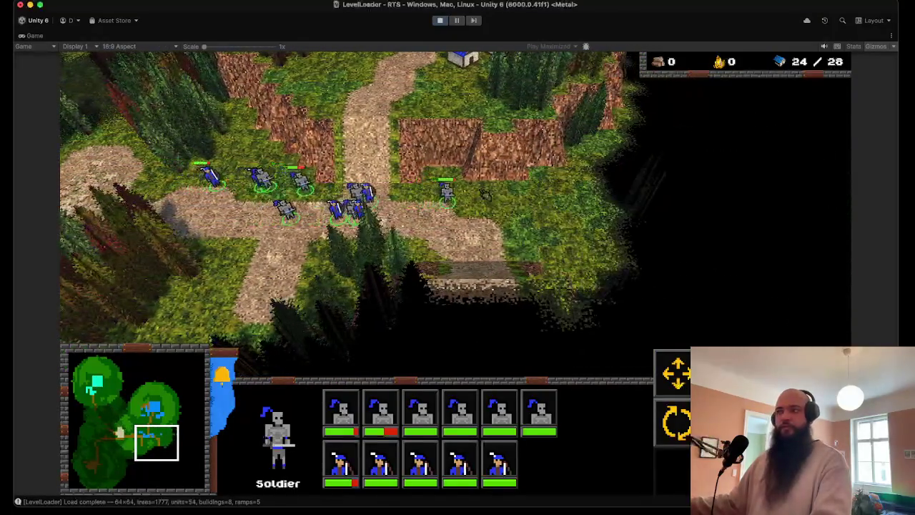
pyautogui.press('Down')
pyautogui.rightClick(492, 276)
pyautogui.press('Down')
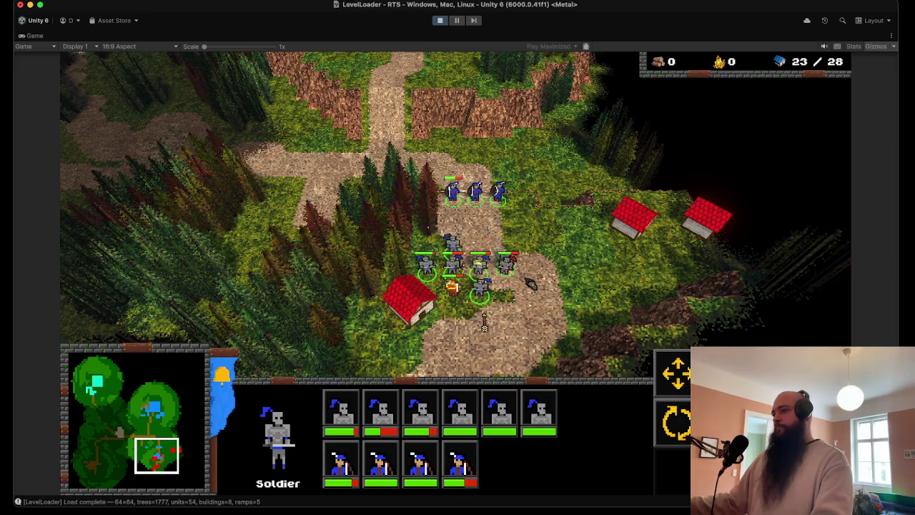
# Send the selected soldiers and archers to attack the red enemy castle.
pyautogui.press('Down')
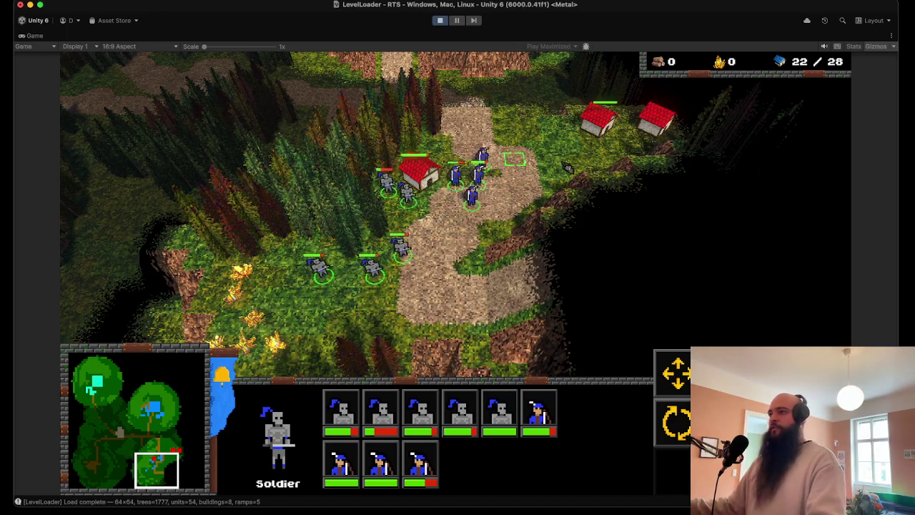
pyautogui.moveTo(830, 343)
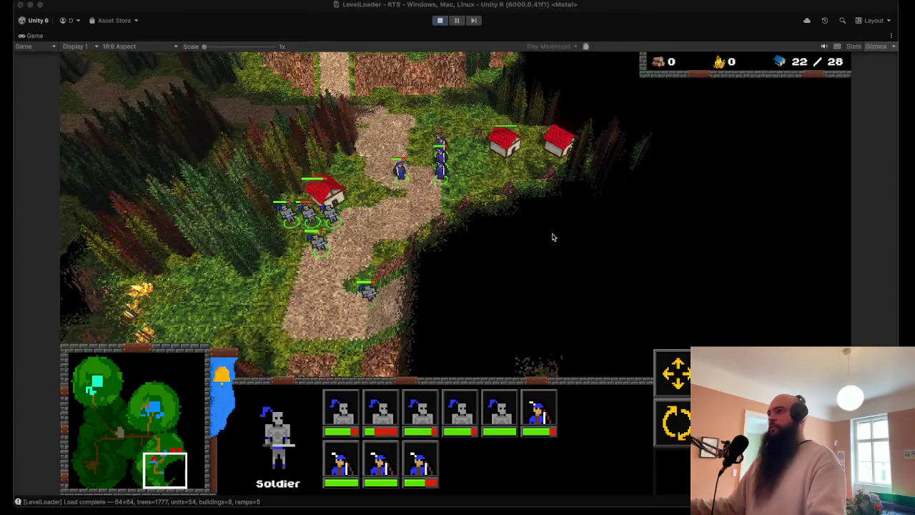
pyautogui.moveTo(36, 93)
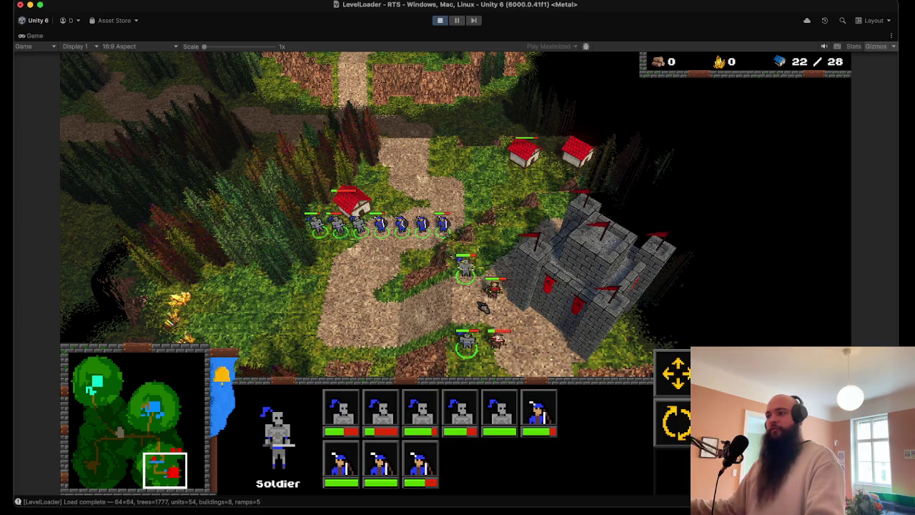
pyautogui.rightClick(415, 300)
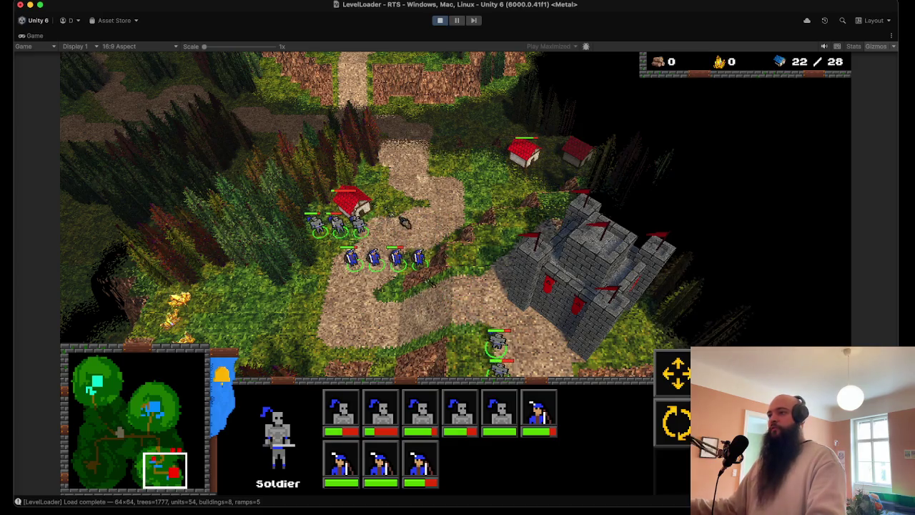
pyautogui.rightClick(512, 199)
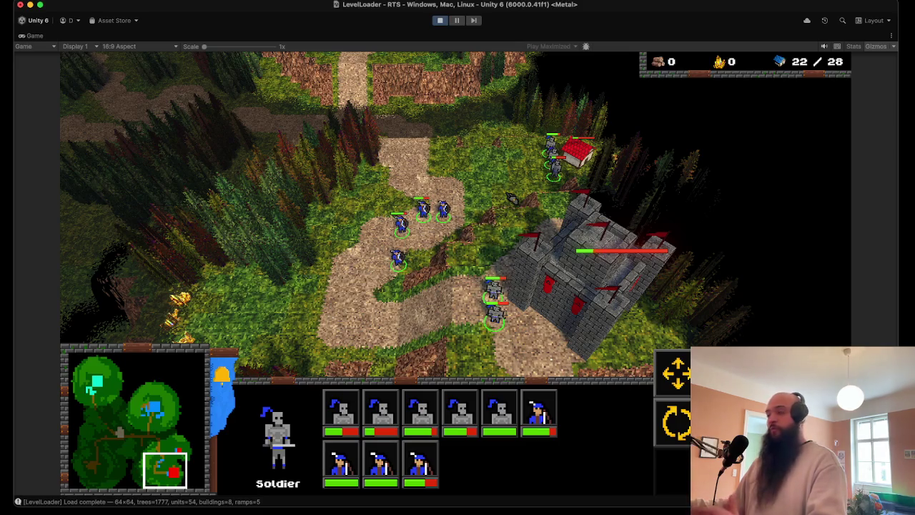
# Box-select all nine soldiers and archers and move them onto the path below.
pyautogui.moveTo(575, 182); pyautogui.dragTo(525, 152)
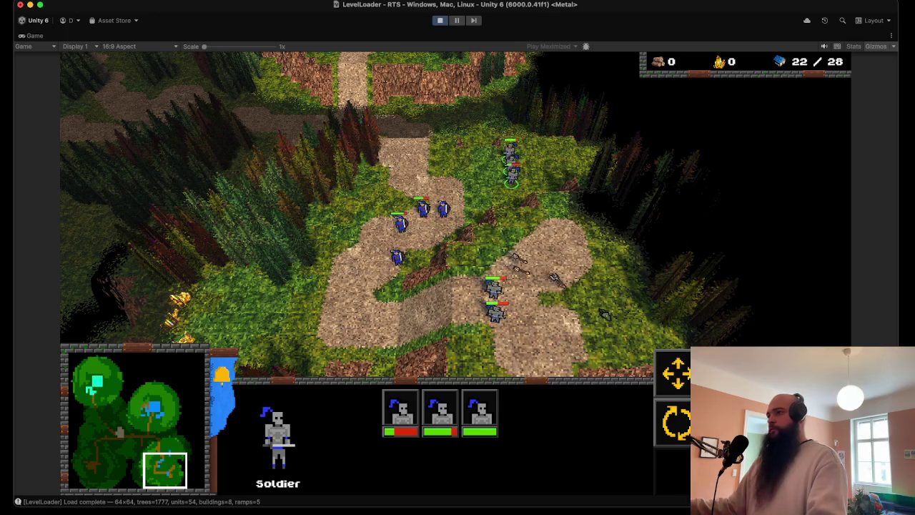
pyautogui.moveTo(500, 175); pyautogui.dragTo(361, 328)
pyautogui.rightClick(389, 323)
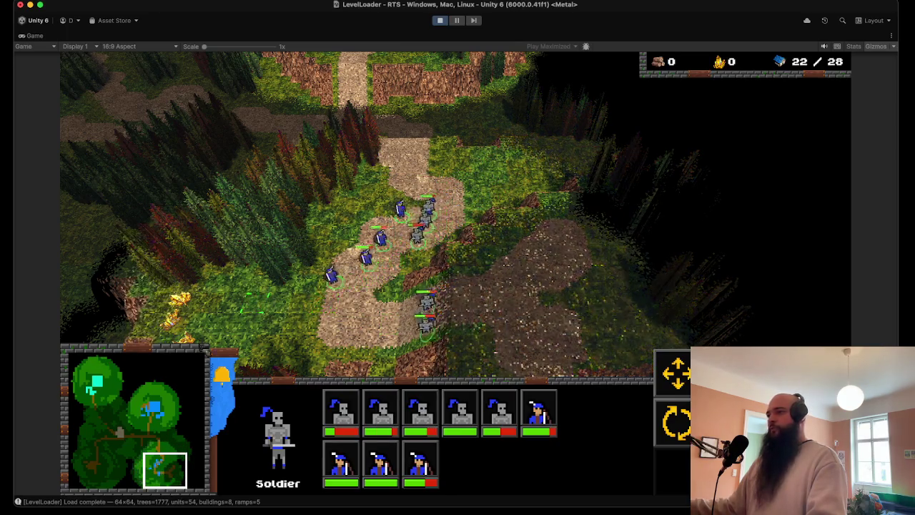
# Pan north and west over the map and march the soldiers west along the path.
pyautogui.scroll(-2, 390, 177)
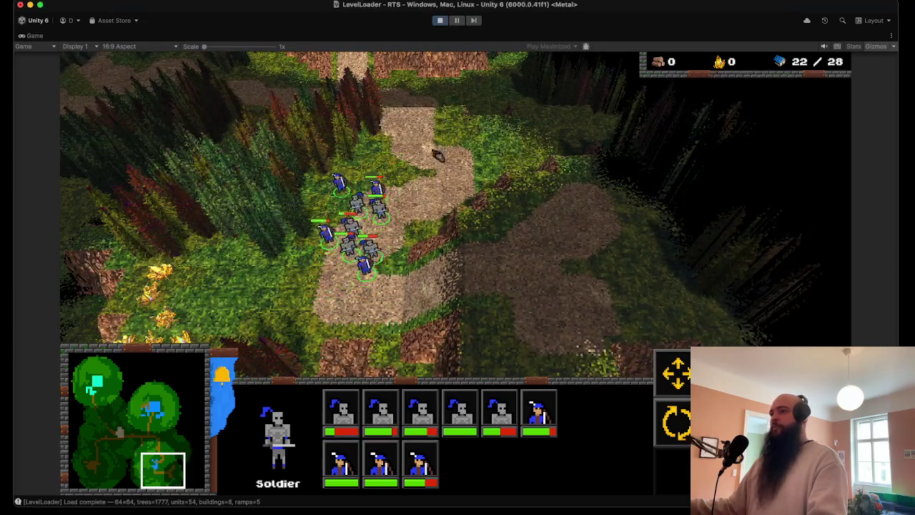
pyautogui.press('Up')
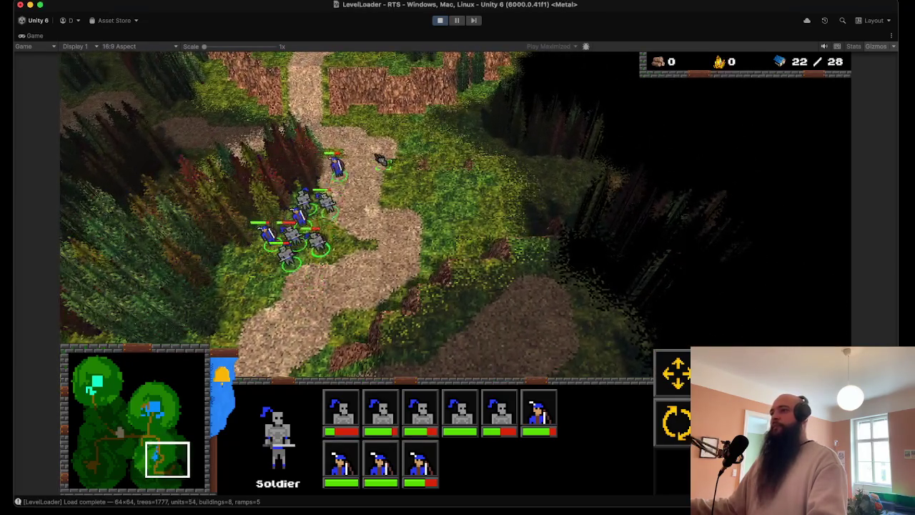
pyautogui.press('Up')
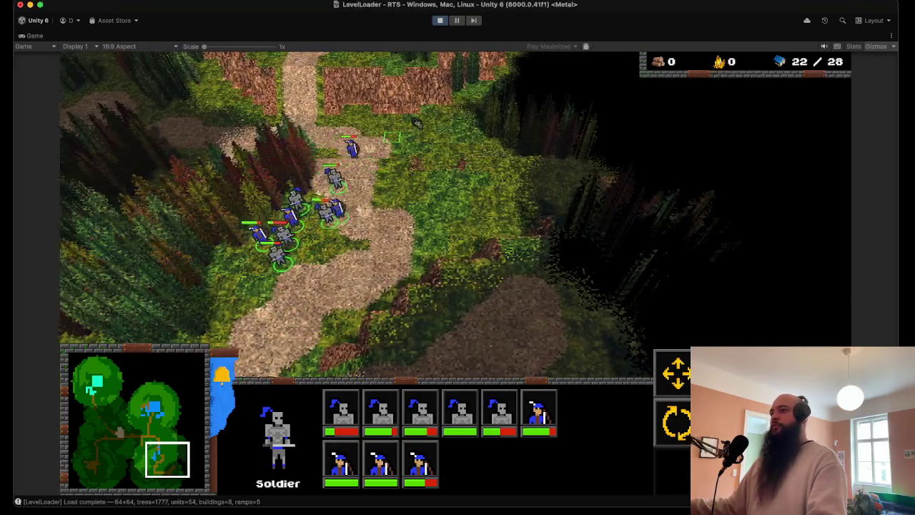
pyautogui.press('Up')
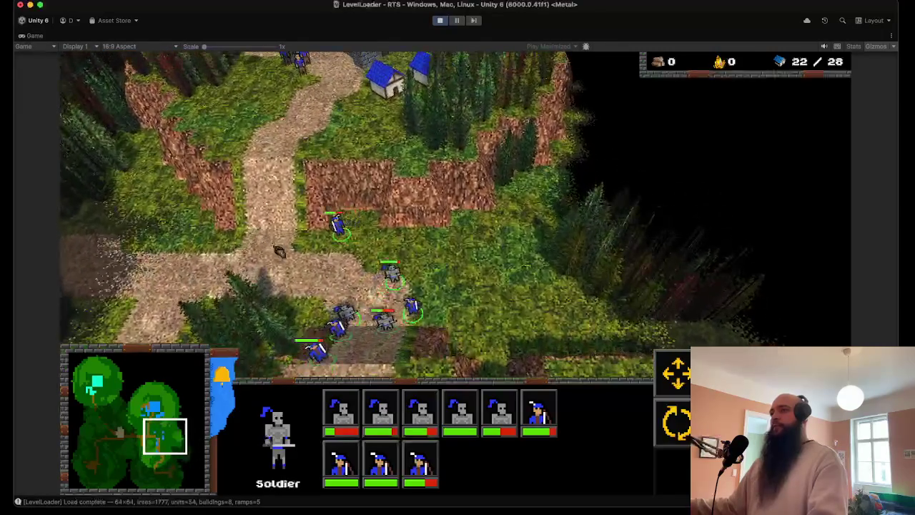
pyautogui.press('Left')
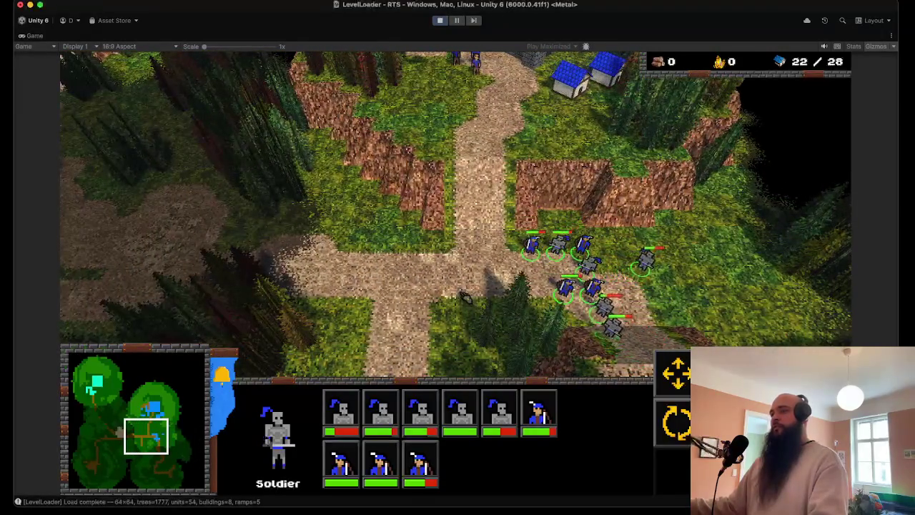
pyautogui.rightClick(402, 292)
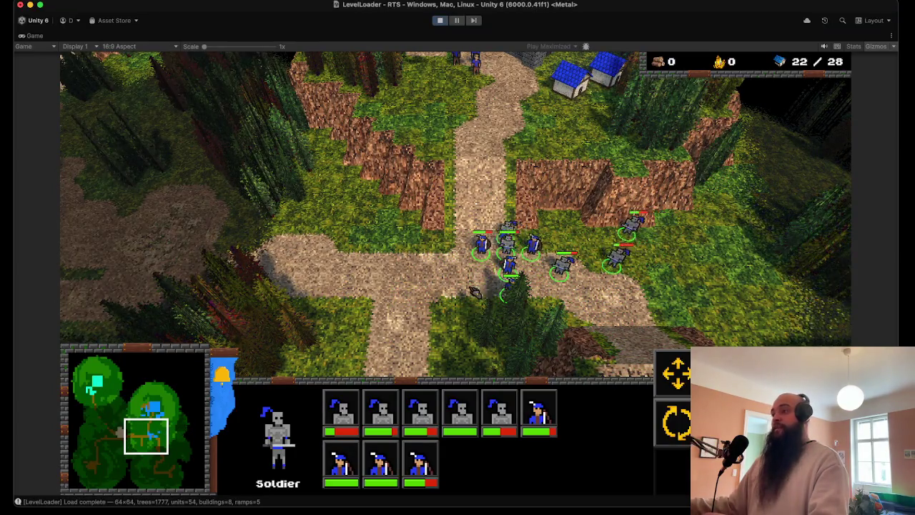
# Follow the marching army with the camera until the green-bannered castle comes into view.
pyautogui.press('Left')
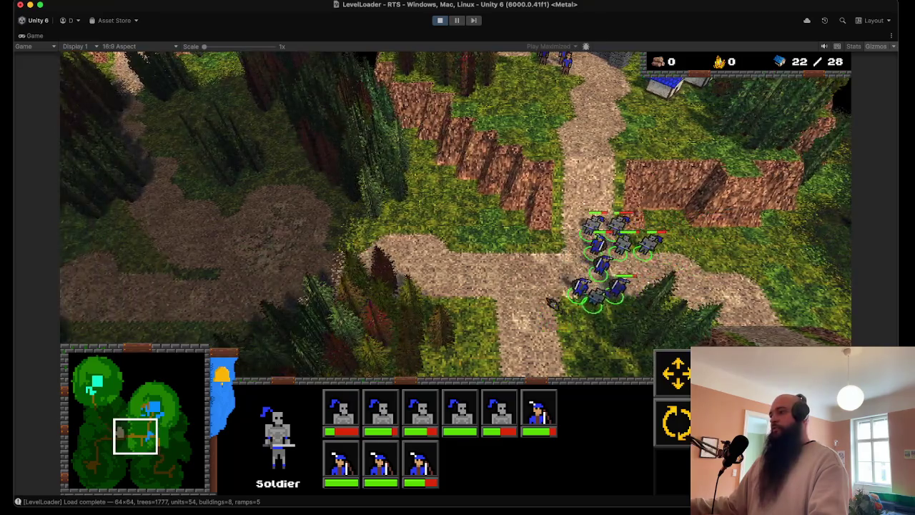
pyautogui.press('Left')
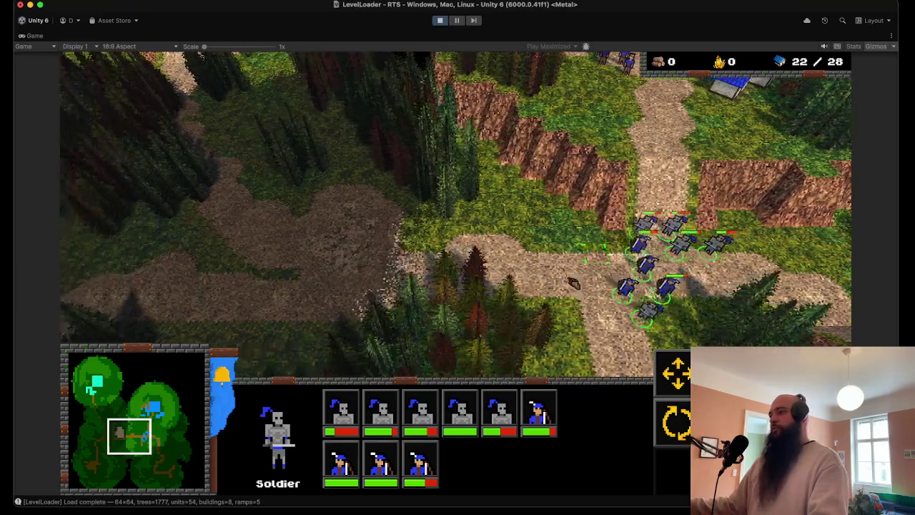
pyautogui.press('Down')
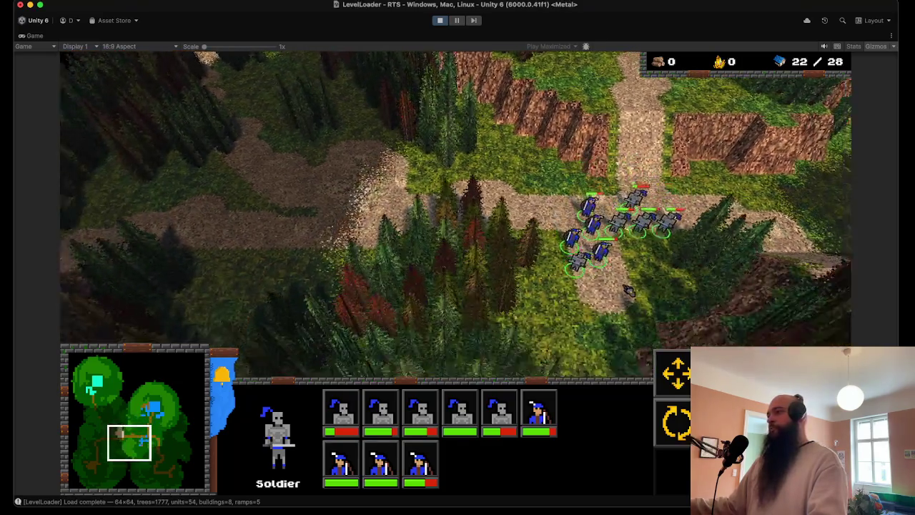
pyautogui.press('Right')
pyautogui.press('Down')
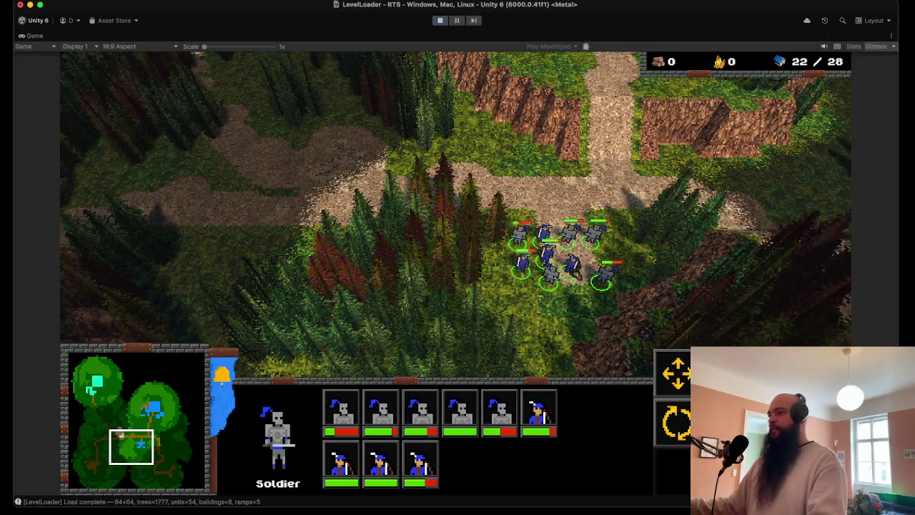
pyautogui.press('Right')
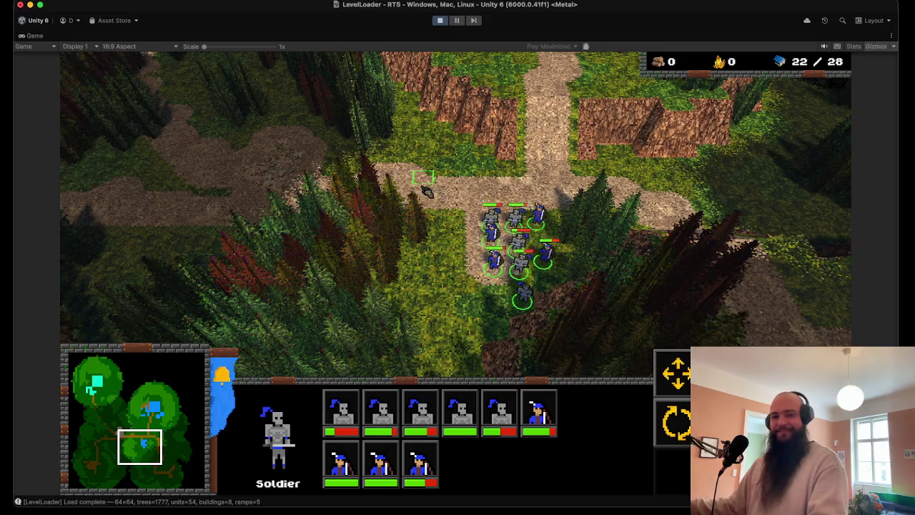
pyautogui.press('Up')
pyautogui.press('Left')
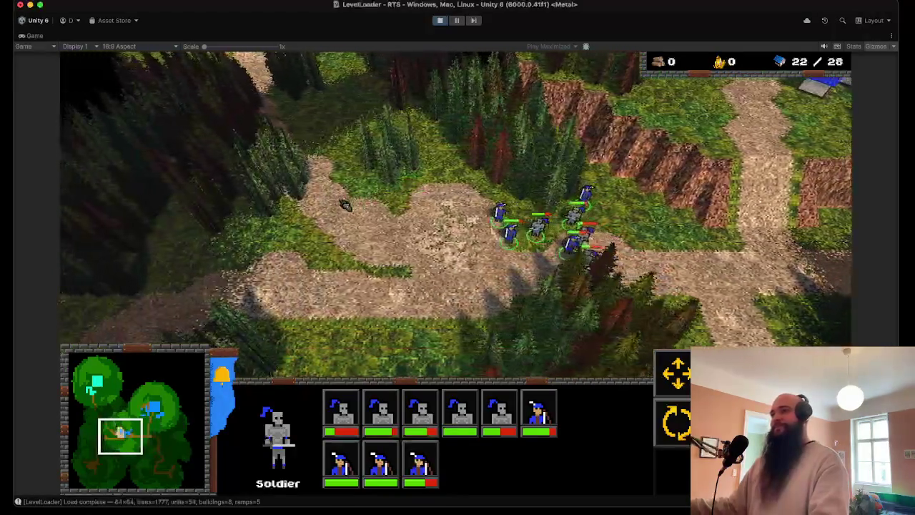
pyautogui.press('Left')
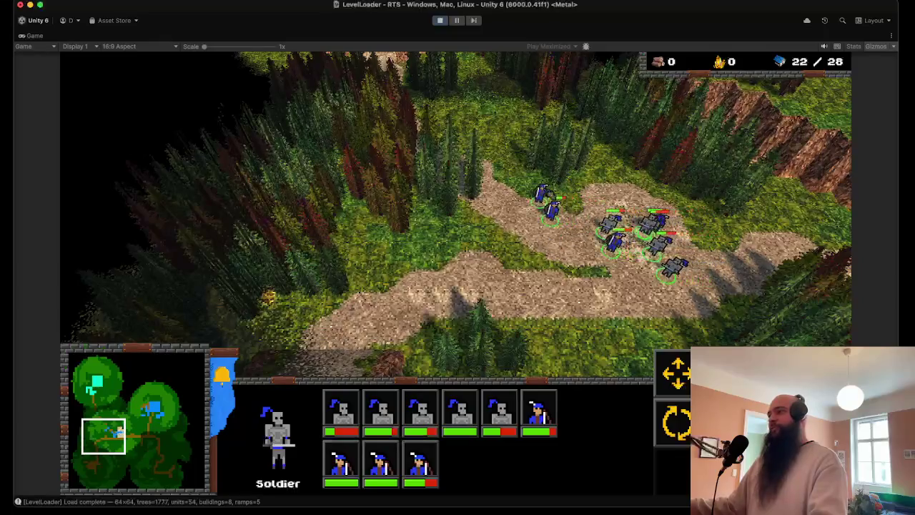
pyautogui.press('Up')
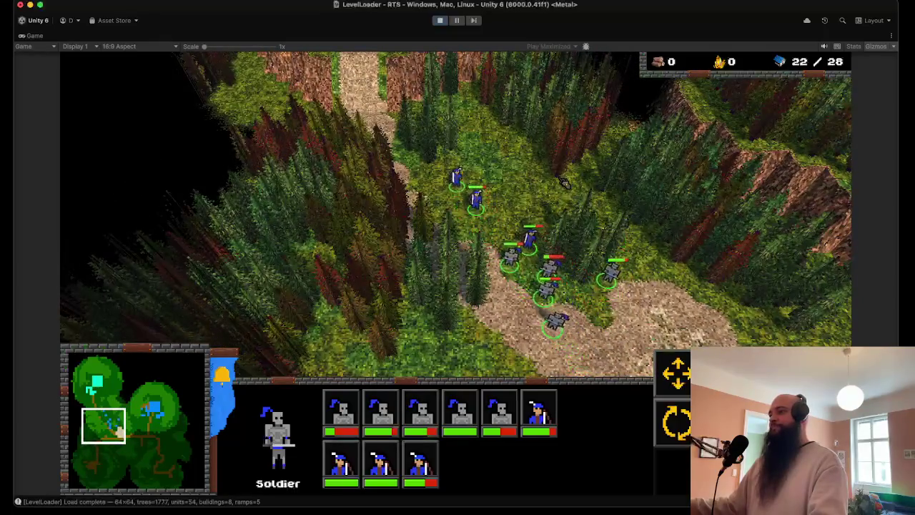
pyautogui.press('Up')
pyautogui.press('Left')
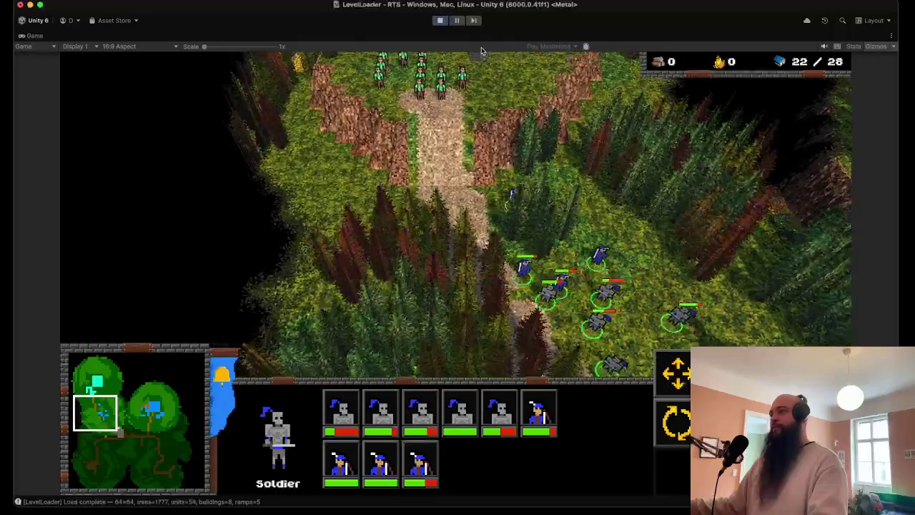
pyautogui.press('Left')
pyautogui.press('Up')
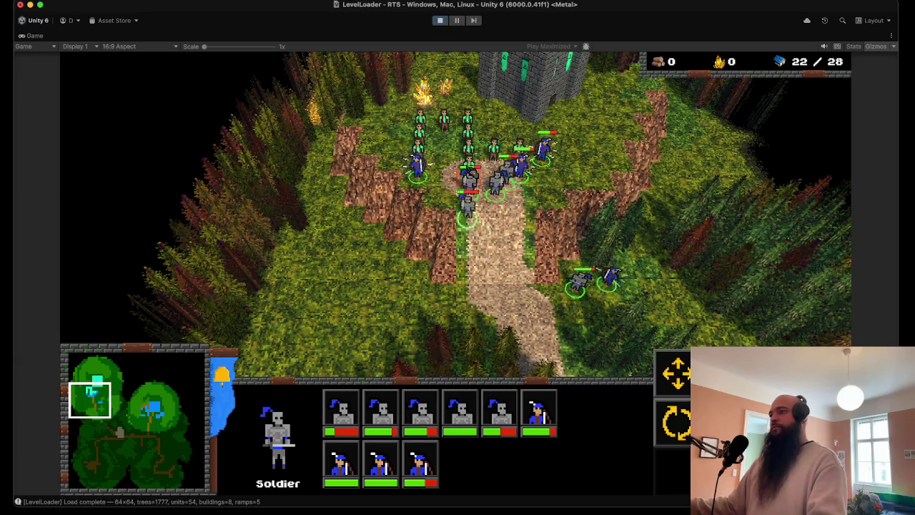
# Let the army cut down the green troops by their castle, then send it back down the path.
pyautogui.scroll(-3, 456, 214)
pyautogui.scroll(5, 456, 215)
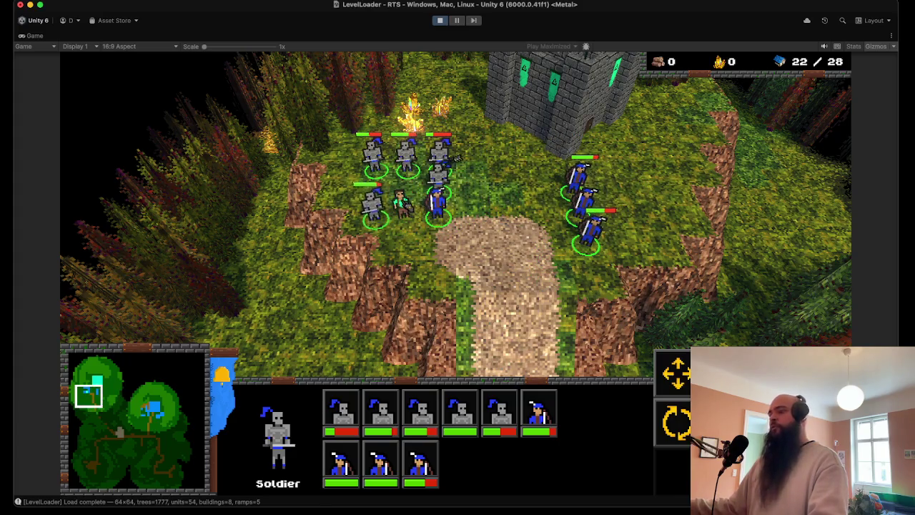
pyautogui.scroll(-3, 525, 241)
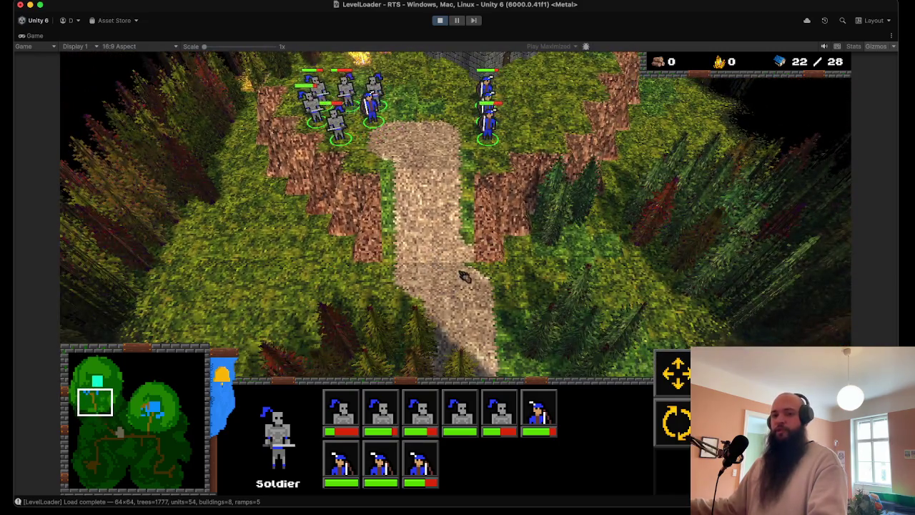
pyautogui.rightClick(464, 276)
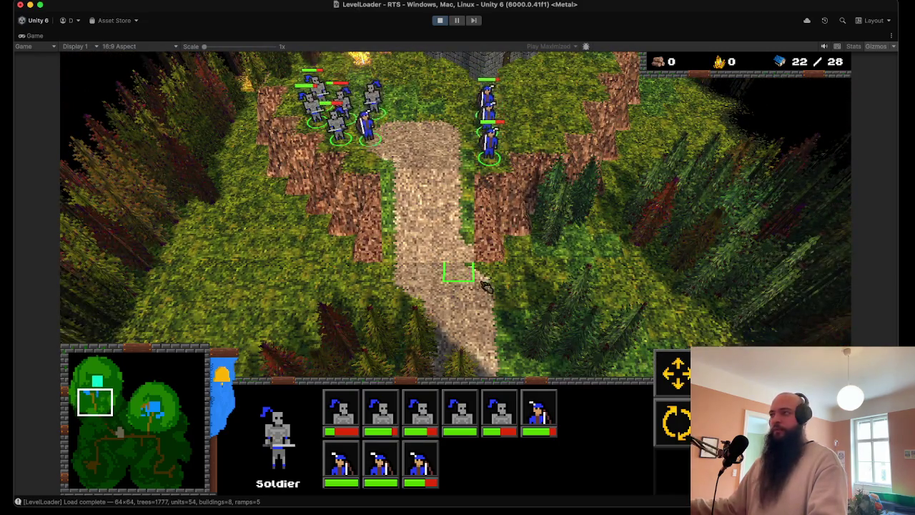
pyautogui.scroll(-3, 466, 282)
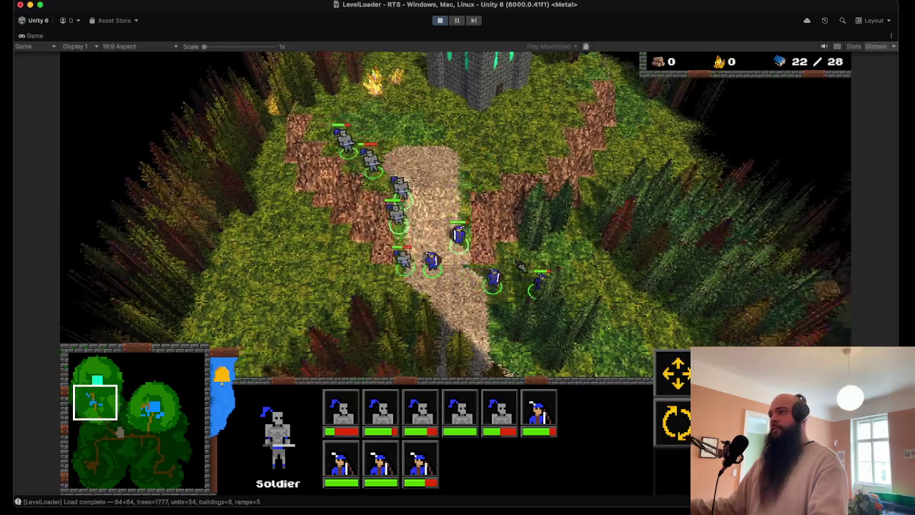
# Move the army south down the dirt path in several stages.
pyautogui.press('Down')
pyautogui.rightClick(531, 185)
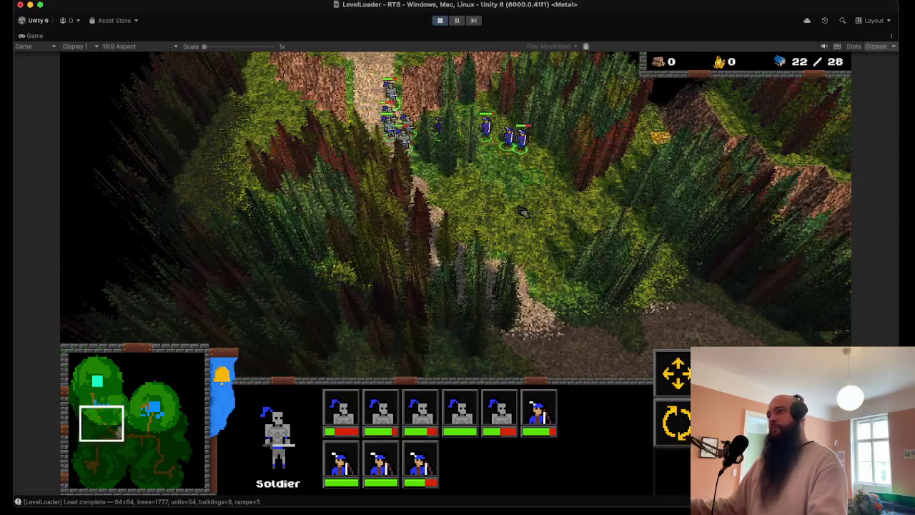
pyautogui.press('Down')
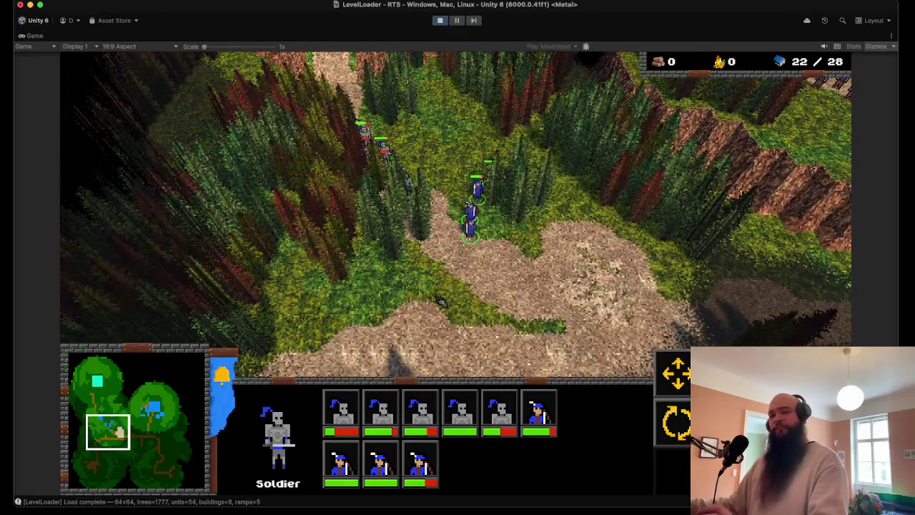
pyautogui.rightClick(441, 304)
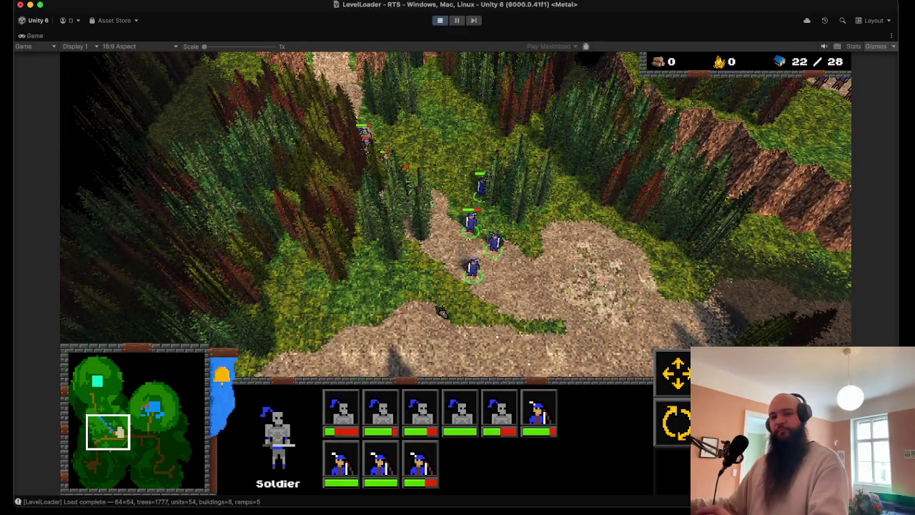
pyautogui.press('Down')
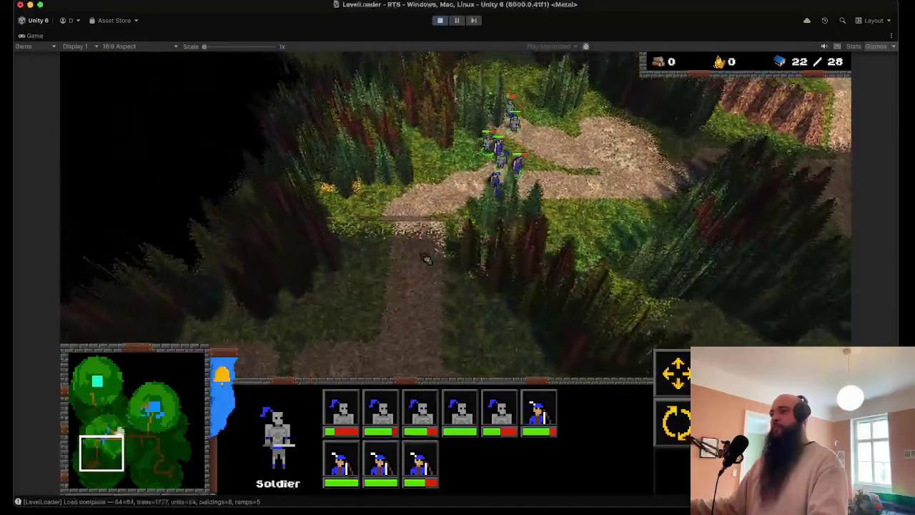
pyautogui.rightClick(420, 299)
# Bring the army into the southern clearing, regroup it, and select the top archer alone.
pyautogui.press('Down')
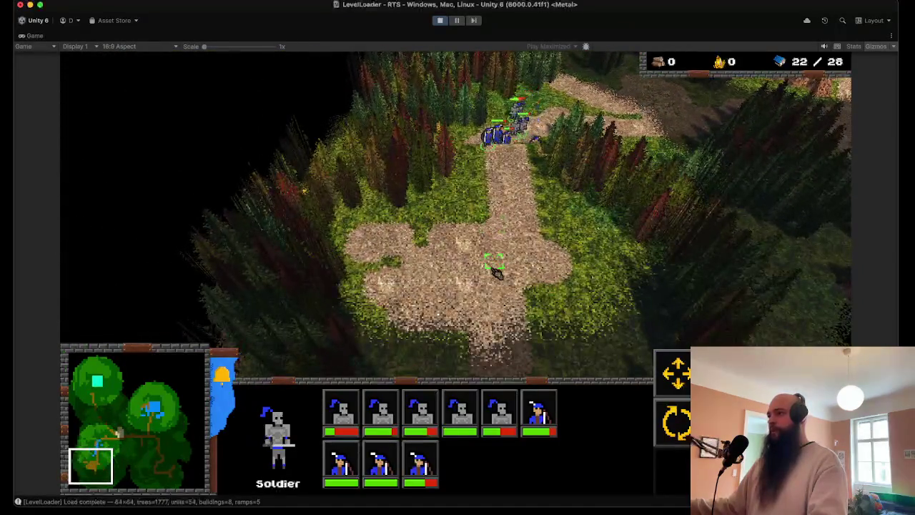
pyautogui.rightClick(496, 279)
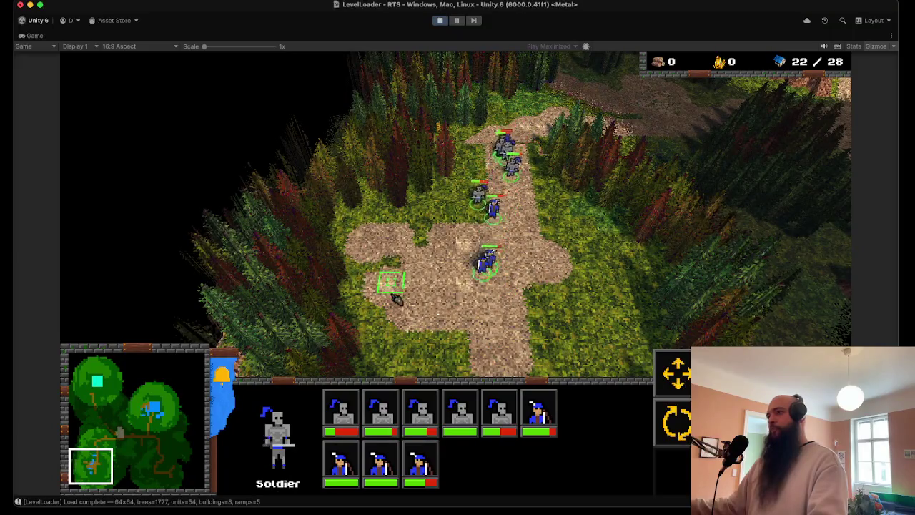
pyautogui.press('Down')
pyautogui.rightClick(469, 343)
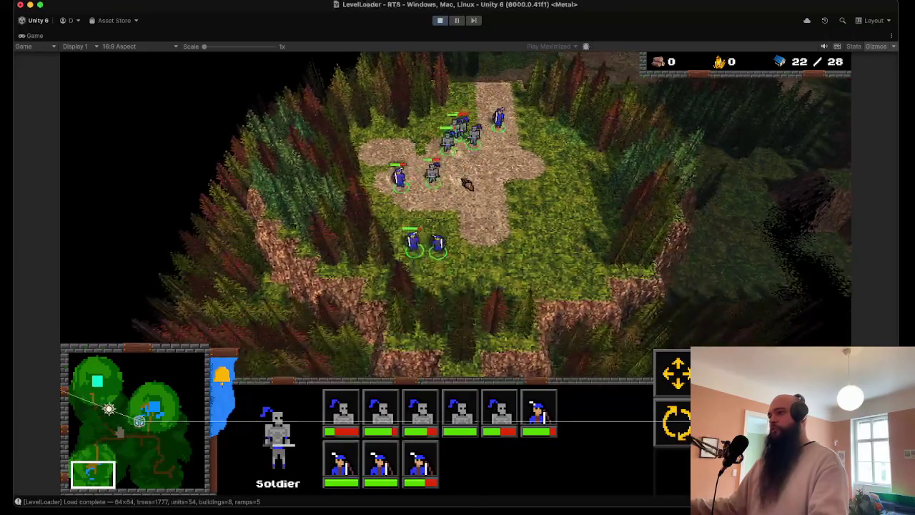
pyautogui.scroll(5, 466, 183)
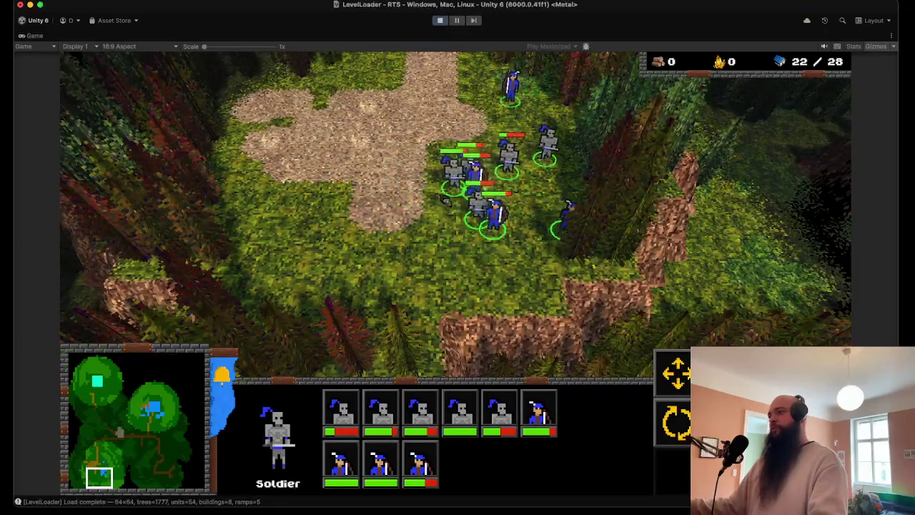
pyautogui.rightClick(387, 179)
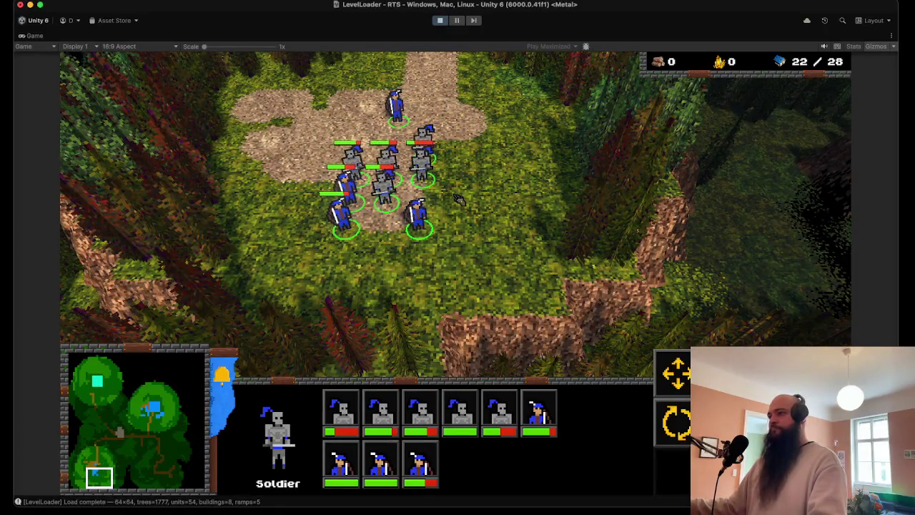
pyautogui.press('Up')
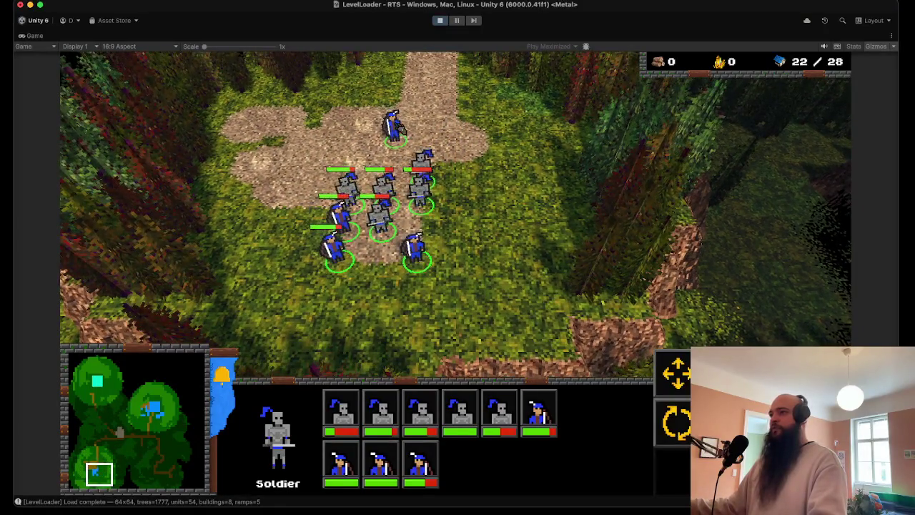
pyautogui.click(392, 136)
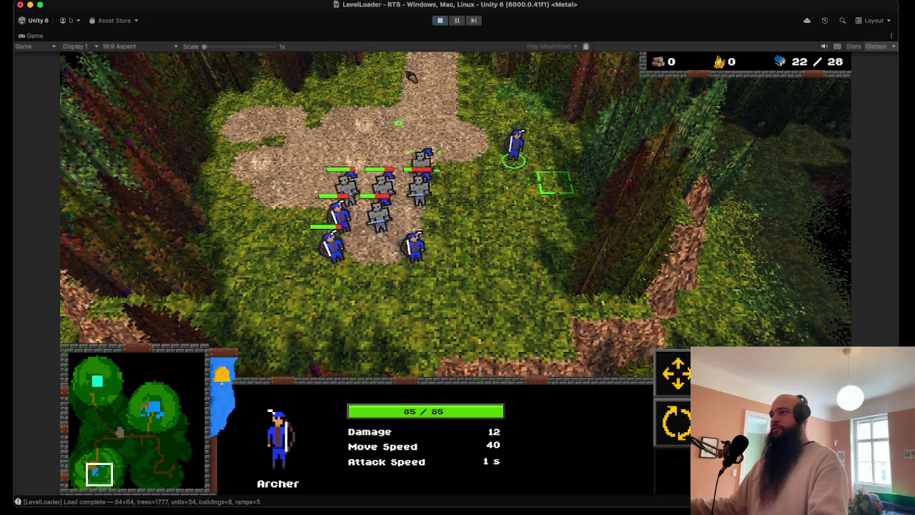
# Recall group 1, move the squad up-left across the clearing, and send the four archers upper right.
pyautogui.press('1')
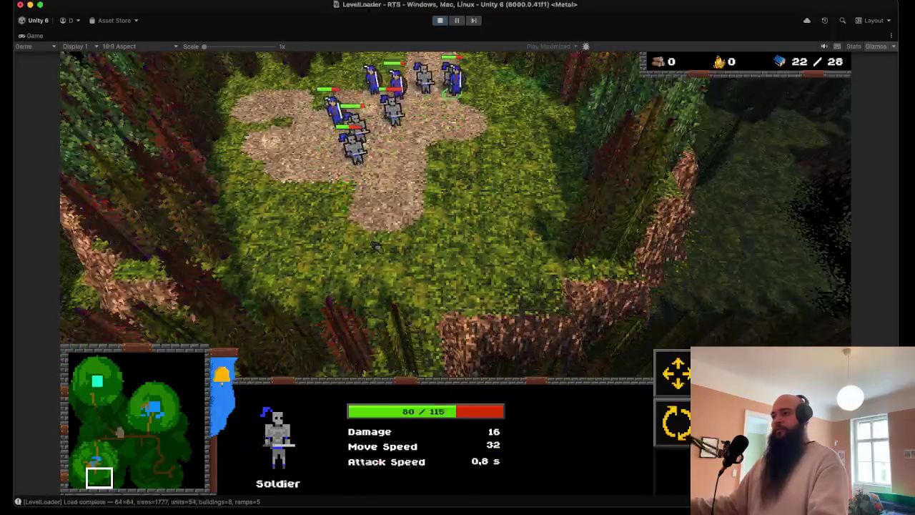
pyautogui.press('1')
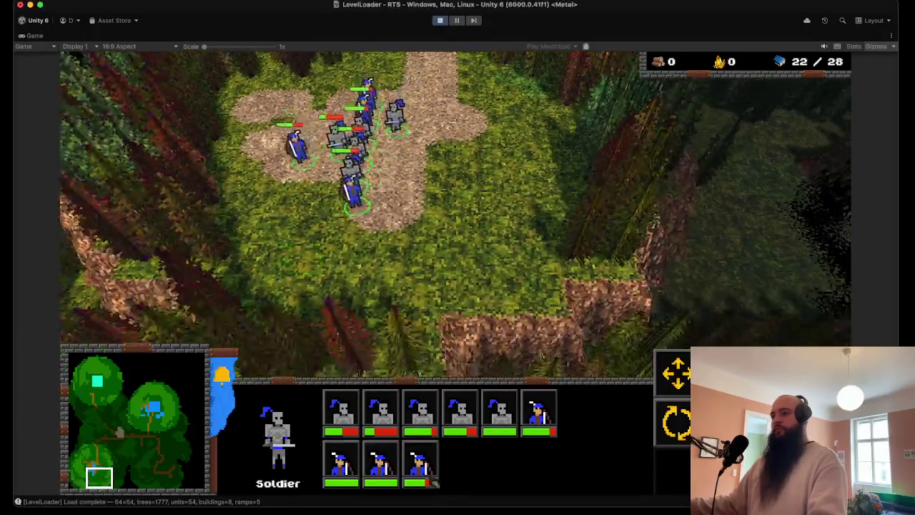
pyautogui.keyDown('ctrl'); pyautogui.click(433, 483); pyautogui.keyUp('ctrl')
pyautogui.press('1')
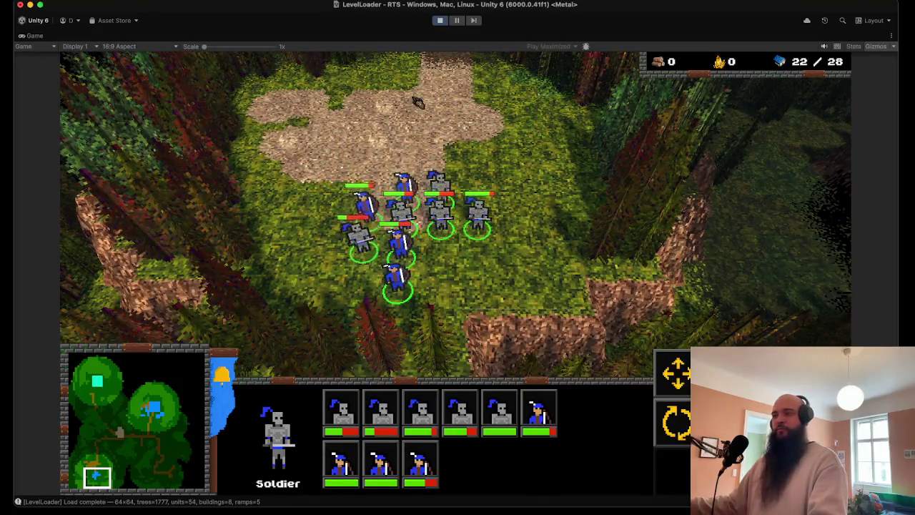
pyautogui.rightClick(271, 190)
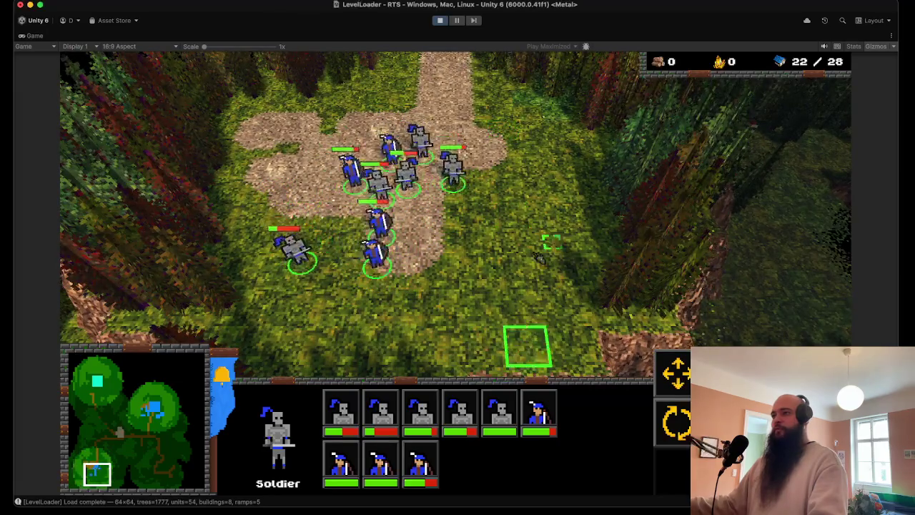
pyautogui.keyDown('ctrl'); pyautogui.click(540, 415); pyautogui.keyUp('ctrl')
pyautogui.rightClick(385, 129)
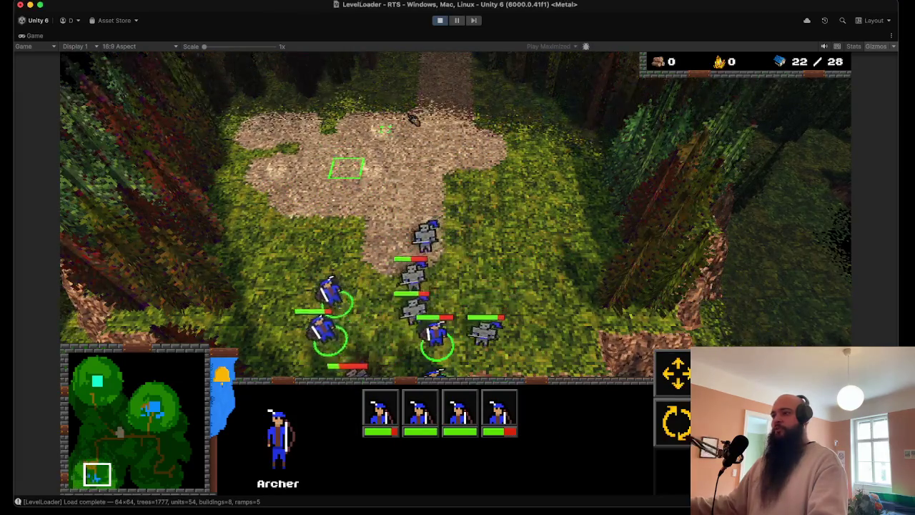
pyautogui.scroll(-3, 413, 119)
pyautogui.scroll(3, 413, 120)
# Box-select all nine units and order them north up the path.
pyautogui.press('1')
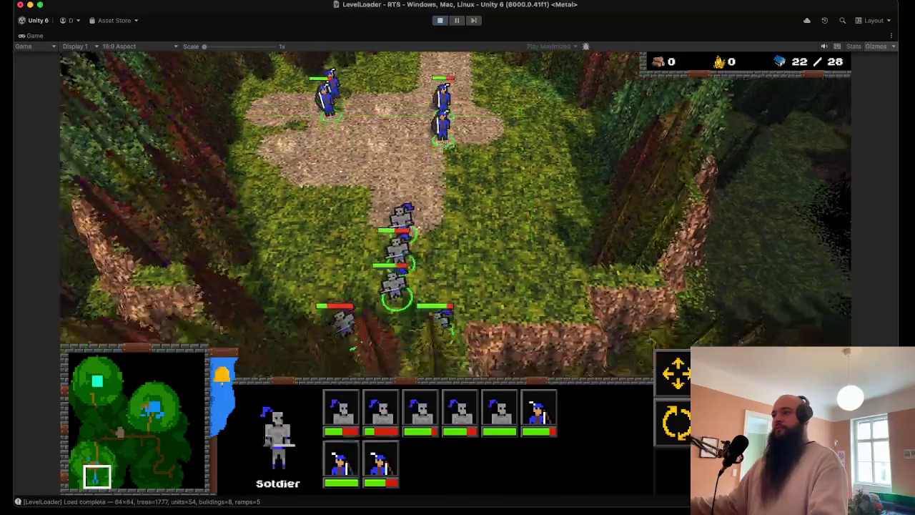
pyautogui.scroll(-3, 458, 215)
pyautogui.moveTo(306, 133); pyautogui.dragTo(551, 326)
pyautogui.scroll(3, 458, 214)
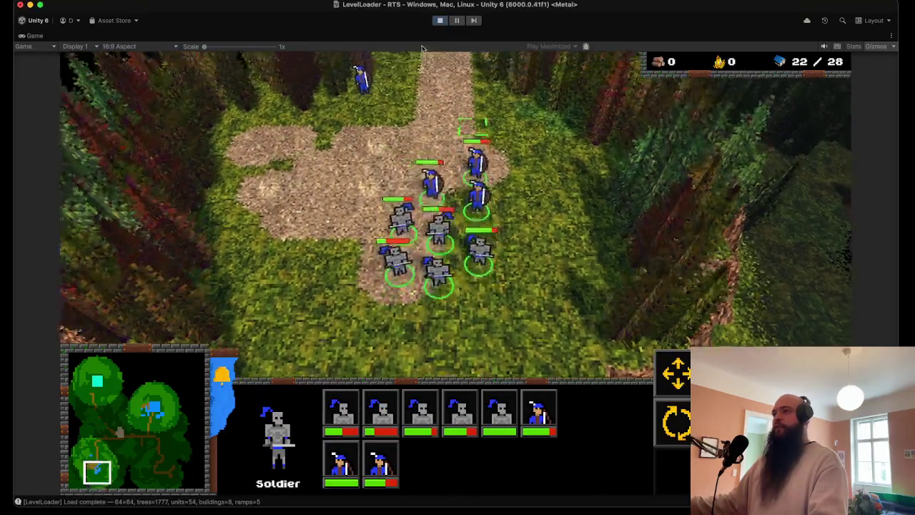
pyautogui.scroll(-3, 422, 48)
pyautogui.moveTo(160, 56); pyautogui.dragTo(534, 432)
pyautogui.scroll(3, 429, 106)
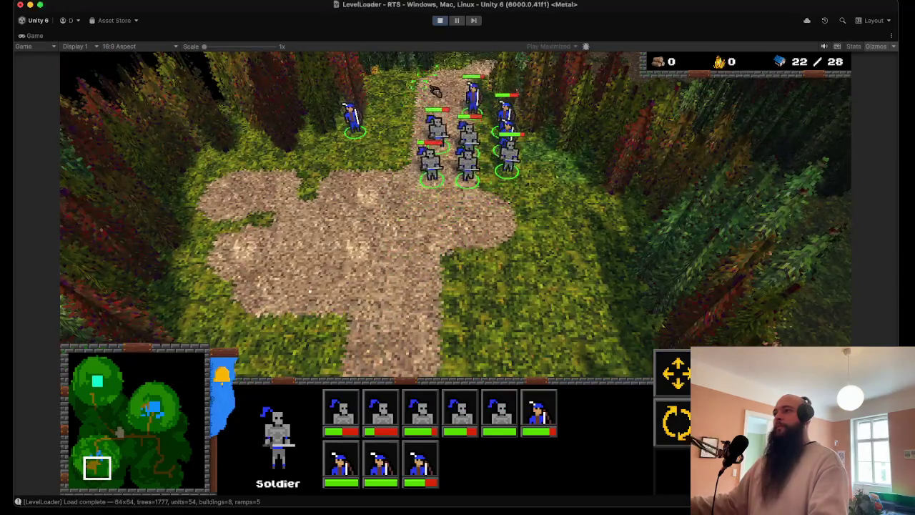
pyautogui.rightClick(436, 89)
# Send the squad back south, then switch between the archers, group 2 soldiers and all nine units.
pyautogui.scroll(-1, 472, 272)
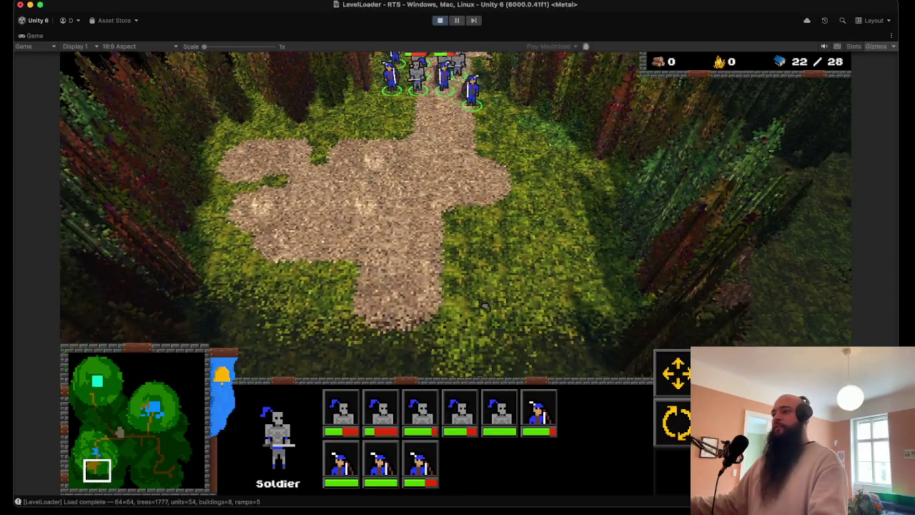
pyautogui.rightClick(480, 363)
pyautogui.keyDown('ctrl'); pyautogui.click(539, 413); pyautogui.keyUp('ctrl')
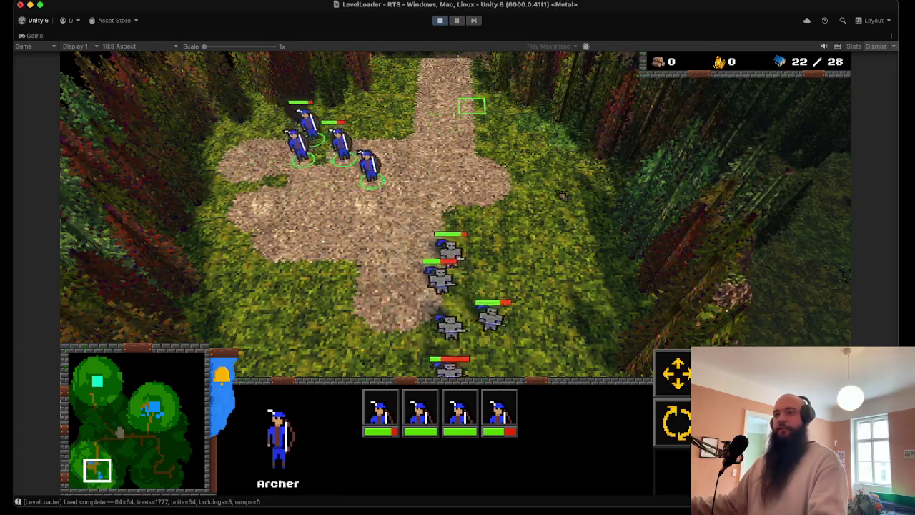
pyautogui.press('2')
pyautogui.moveTo(413, 85); pyautogui.dragTo(408, 82)
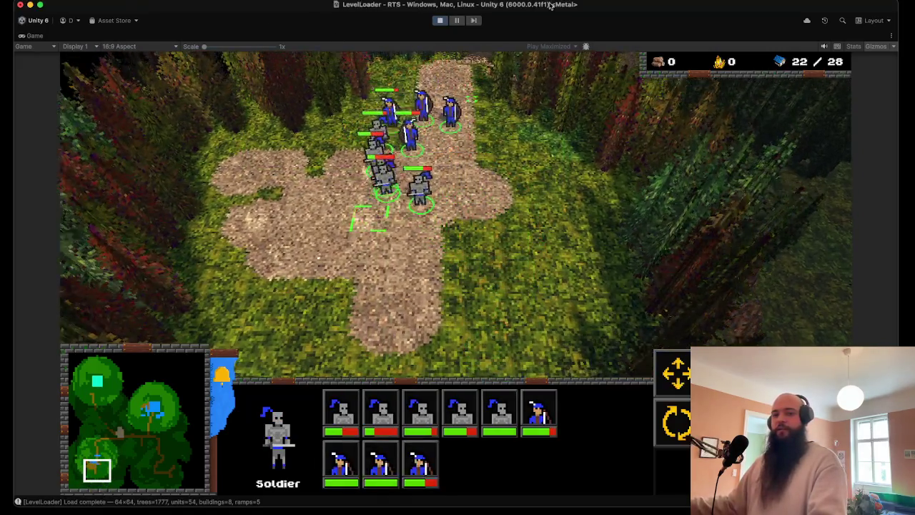
pyautogui.moveTo(551, 5)
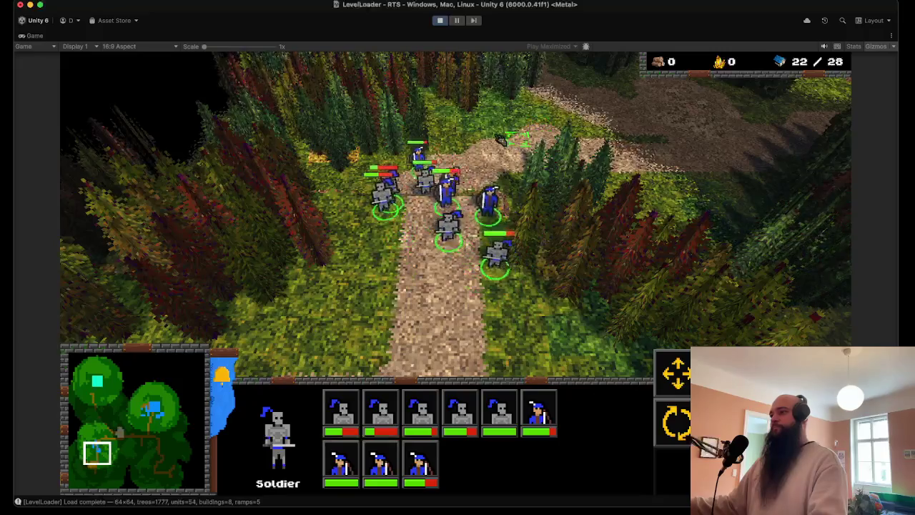
# Select the Builders, then the four Falcon Riders, and fly the riders east into the fog.
pyautogui.scroll(-3, 501, 140)
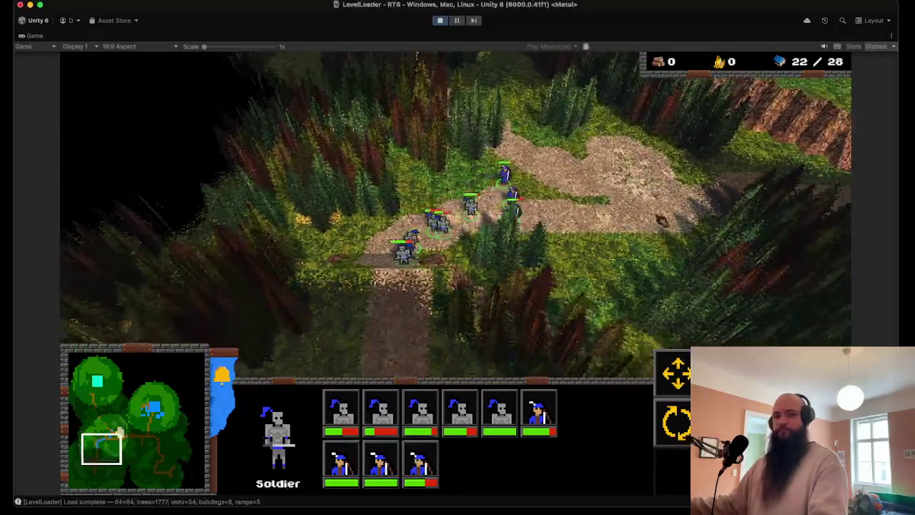
pyautogui.scroll(3, 661, 219)
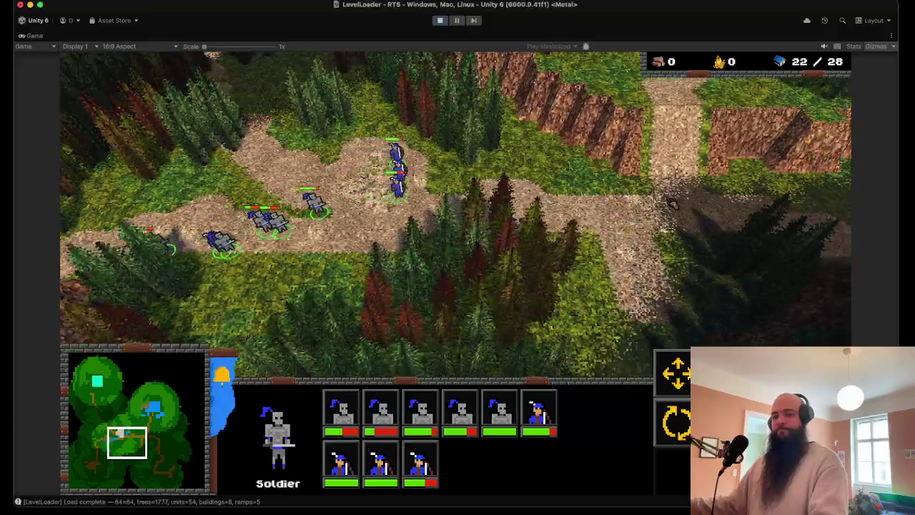
pyautogui.scroll(-2, 668, 206)
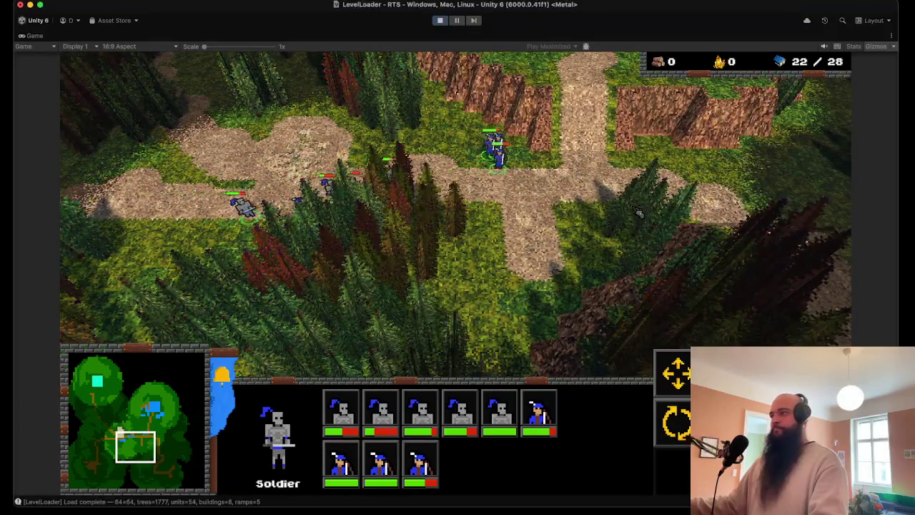
pyautogui.scroll(3, 512, 221)
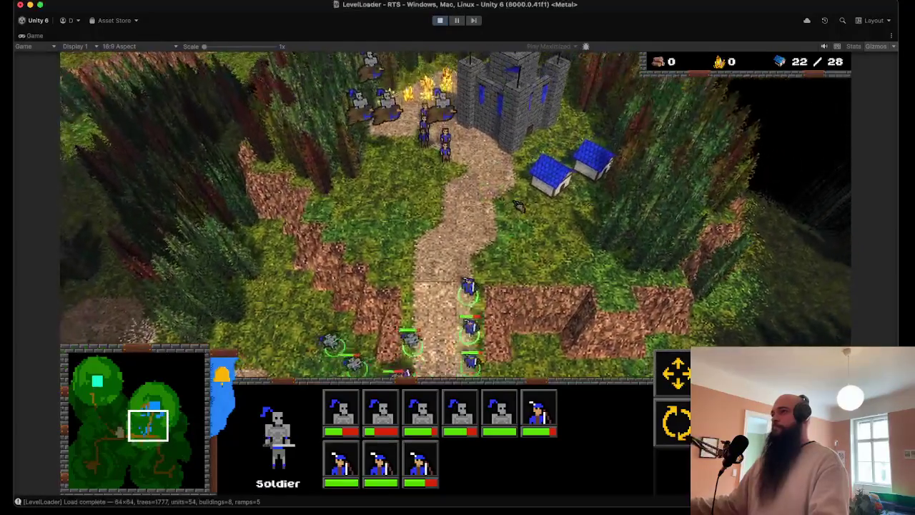
pyautogui.click(436, 154)
pyautogui.click(501, 132)
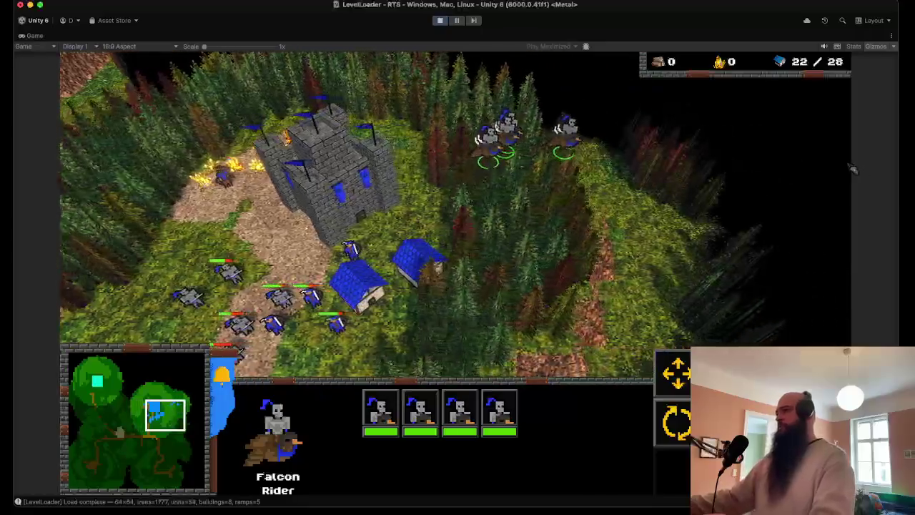
pyautogui.rightClick(664, 183)
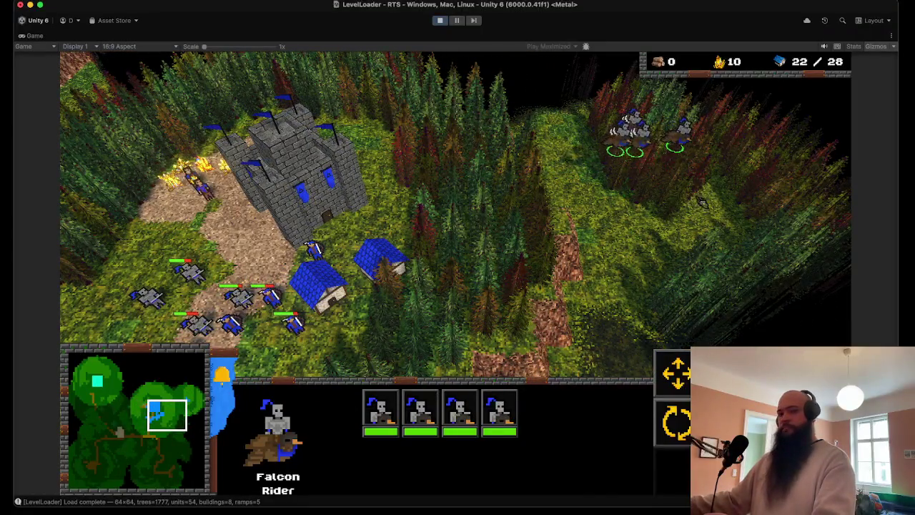
pyautogui.press('d')
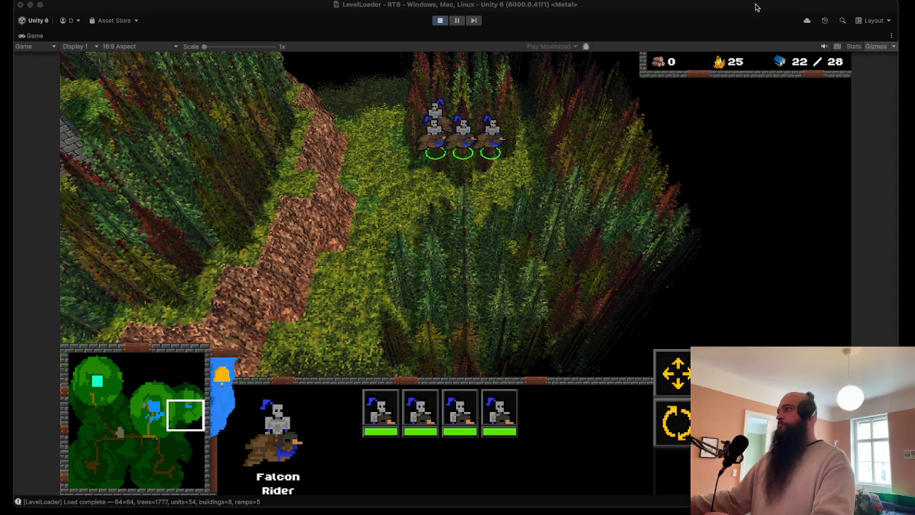
# Move units from the castle gate down the path and stop the playtest.
pyautogui.scroll(5, 371, 179)
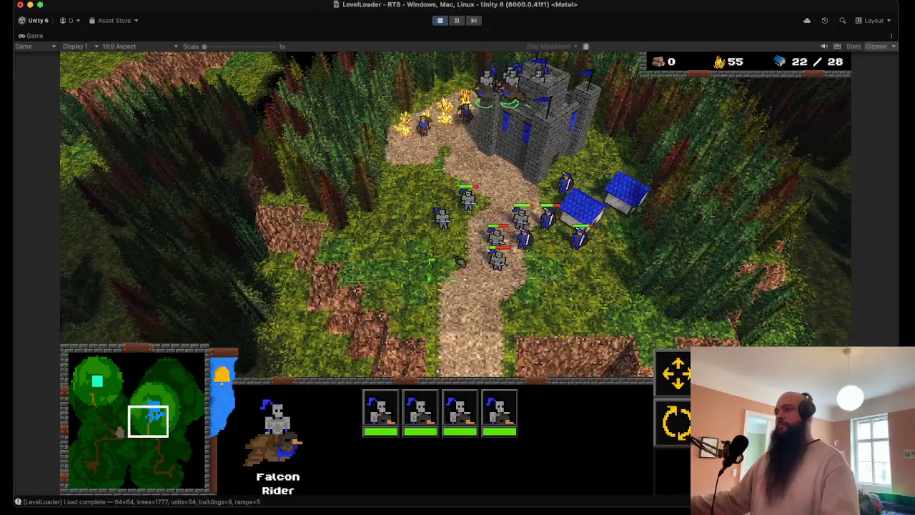
pyautogui.rightClick(458, 247)
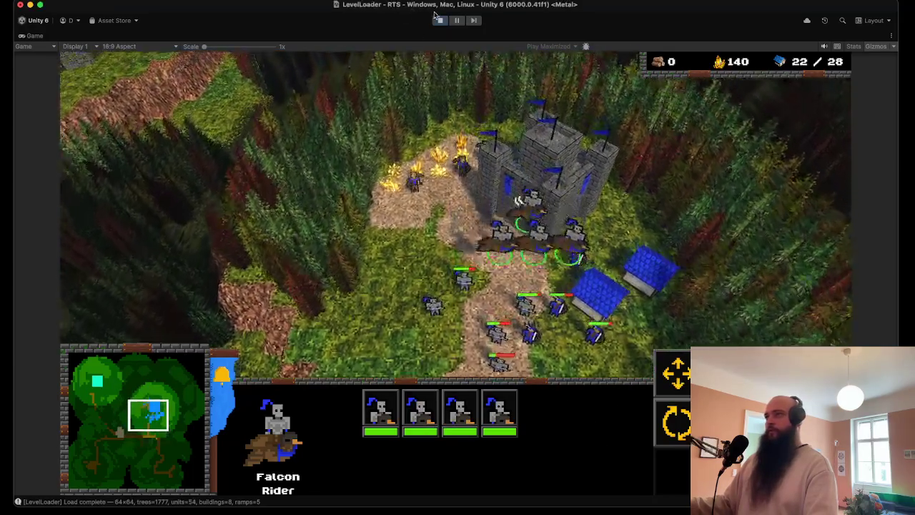
pyautogui.click(439, 20)
# Save the scene and browse the Shaders and TextMesh Pro folders.
pyautogui.click(58, 0)
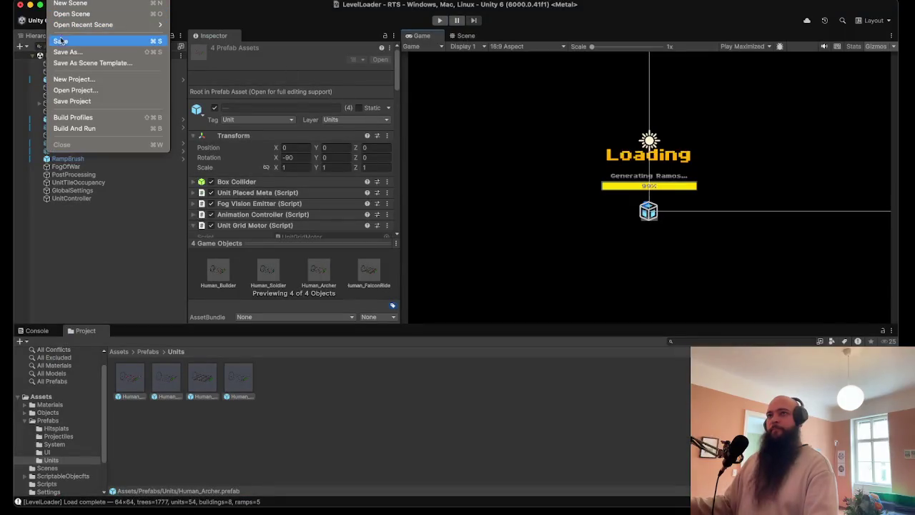
pyautogui.click(60, 41)
pyautogui.scroll(-3, 44, 448)
pyautogui.click(59, 459)
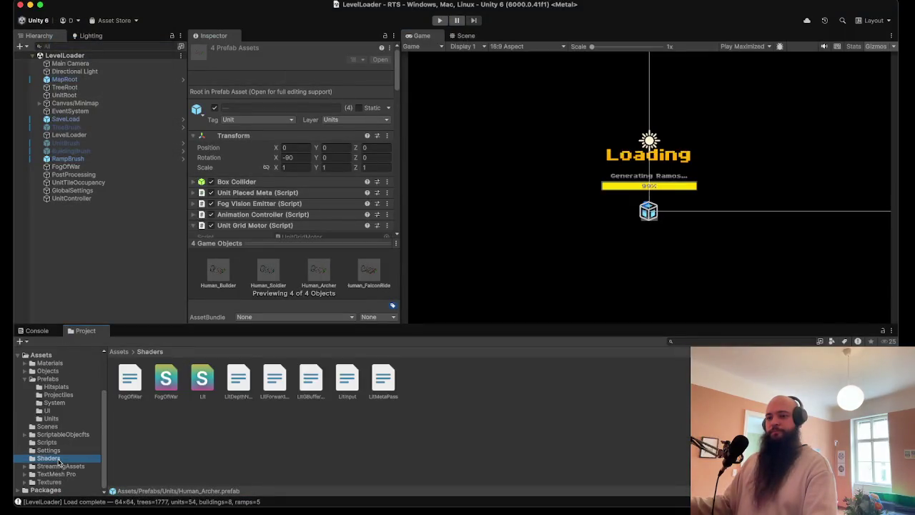
pyautogui.click(57, 475)
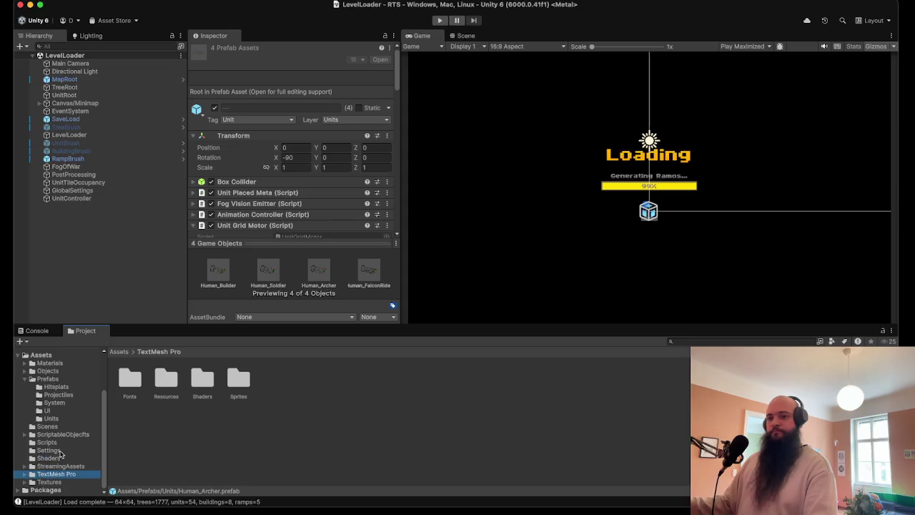
# Open Assets/Textures, select the TileMaster texture and locate its file from the context menu.
pyautogui.click(28, 379)
pyautogui.click(25, 378)
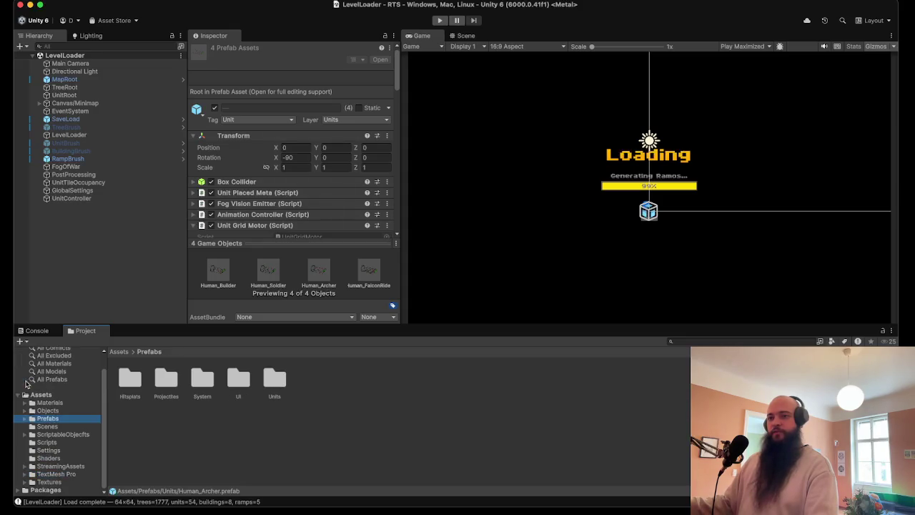
pyautogui.click(26, 483)
pyautogui.scroll(-4, 53, 439)
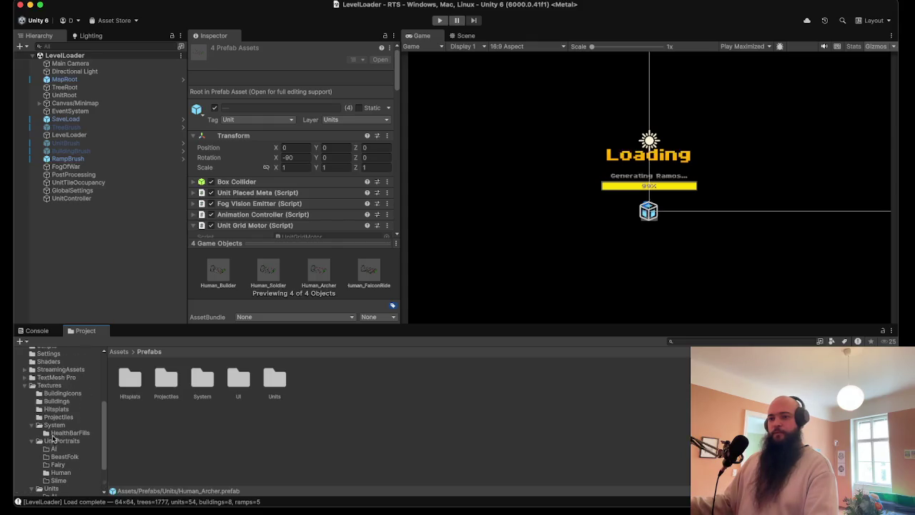
pyautogui.click(57, 387)
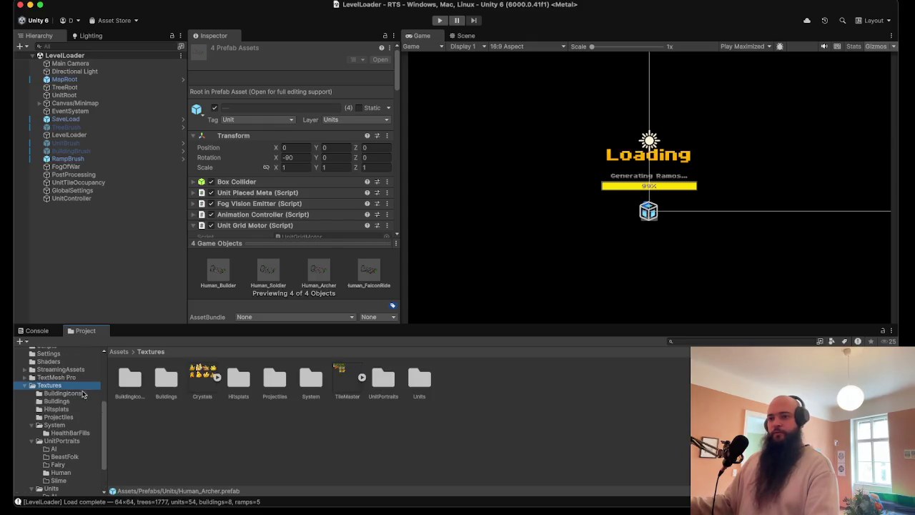
pyautogui.click(346, 384)
pyautogui.rightClick(346, 376)
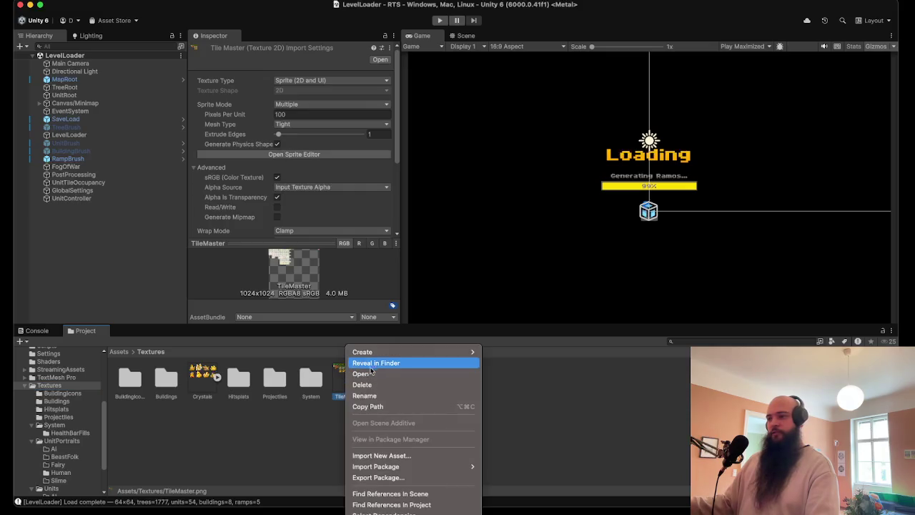
pyautogui.click(383, 362)
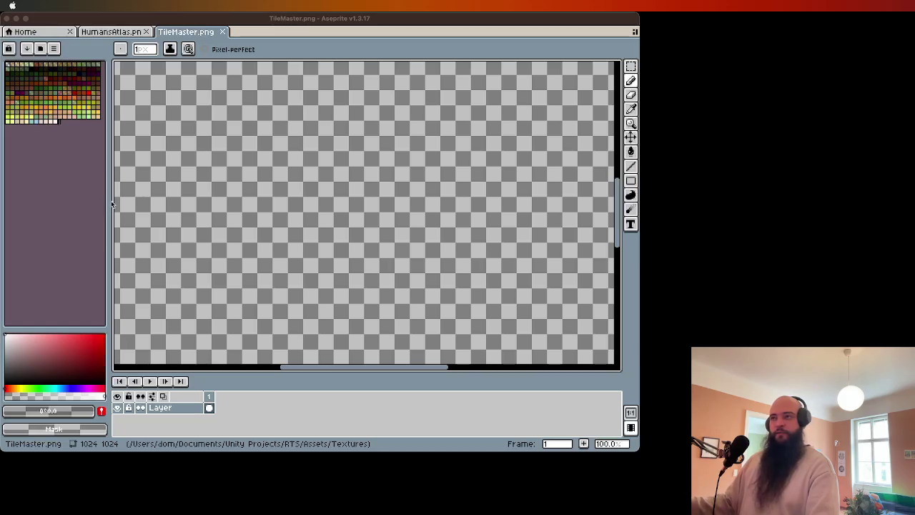
# Pan and zoom over the TileMaster sheet's gold tiles and pick the Rectangular Marquee tool.
pyautogui.moveTo(326, 218); pyautogui.dragTo(337, 220)
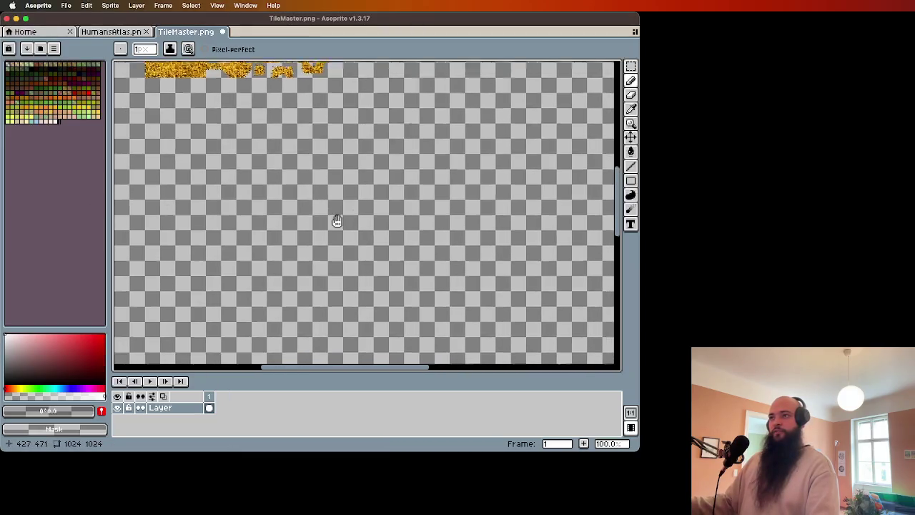
pyautogui.scroll(3, 380, 236)
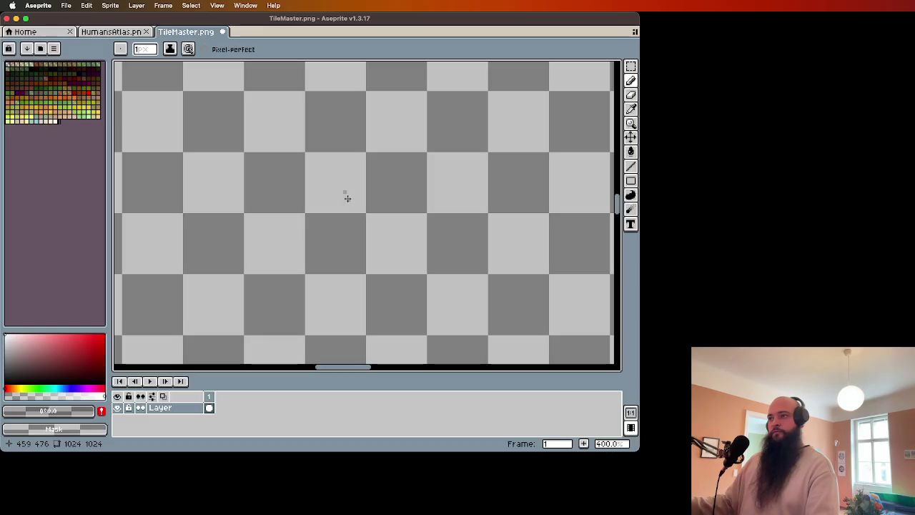
pyautogui.scroll(-4, 391, 252)
pyautogui.scroll(3, 331, 211)
pyautogui.scroll(-1, 348, 217)
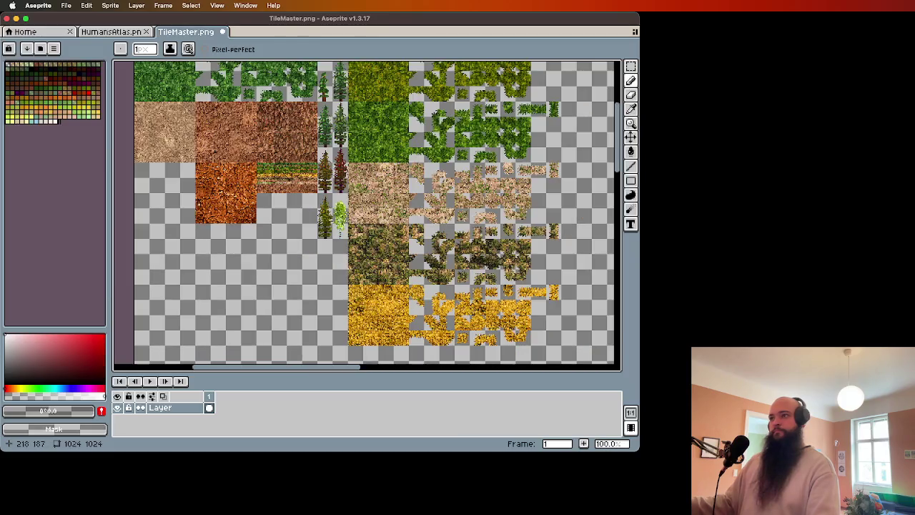
pyautogui.click(631, 66)
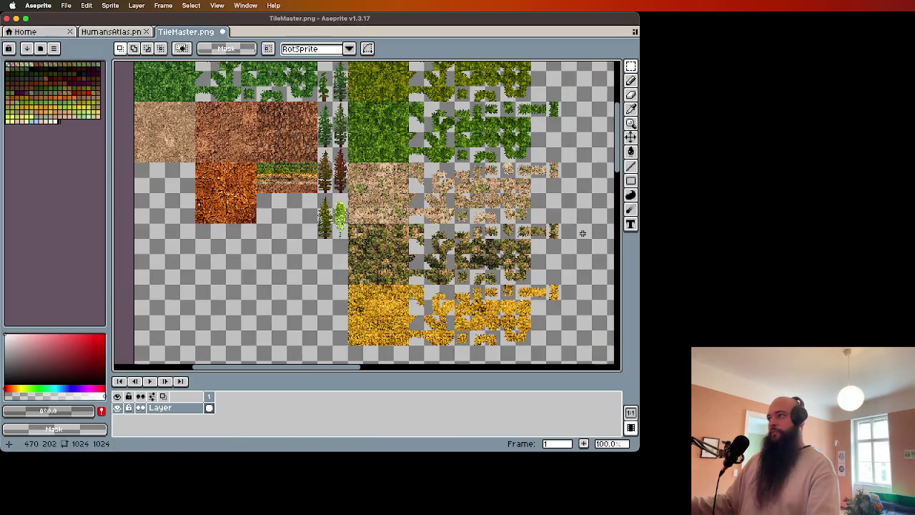
# Zoom in and out to inspect the grass, dirt and pine-tree tiles.
pyautogui.scroll(2, 317, 201)
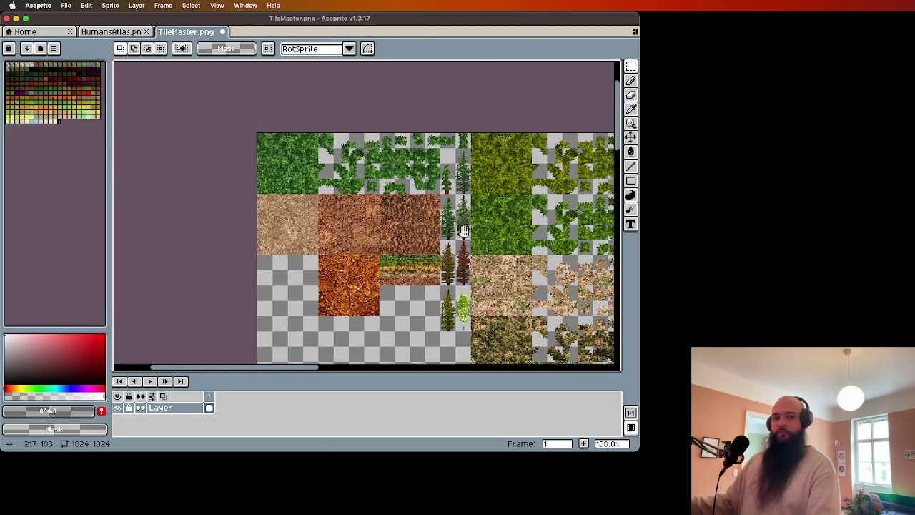
pyautogui.scroll(2, 423, 211)
pyautogui.scroll(-1, 428, 207)
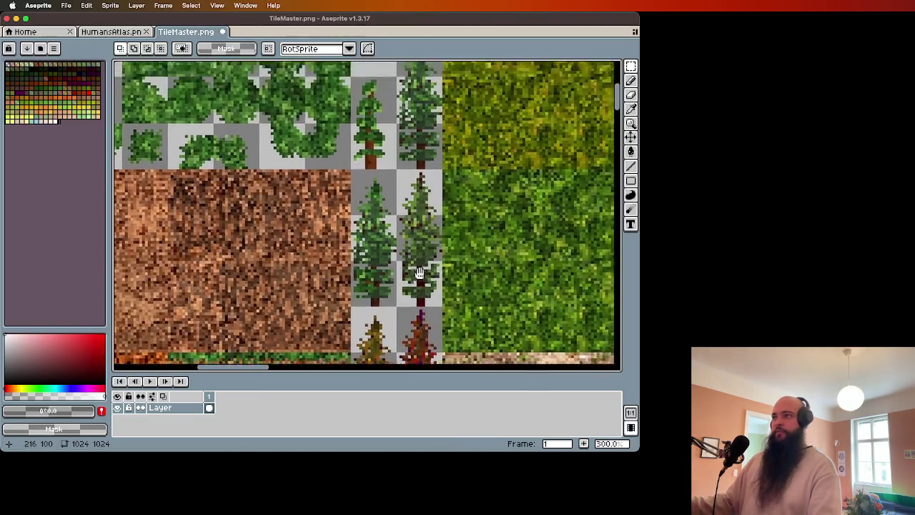
pyautogui.scroll(3, 423, 143)
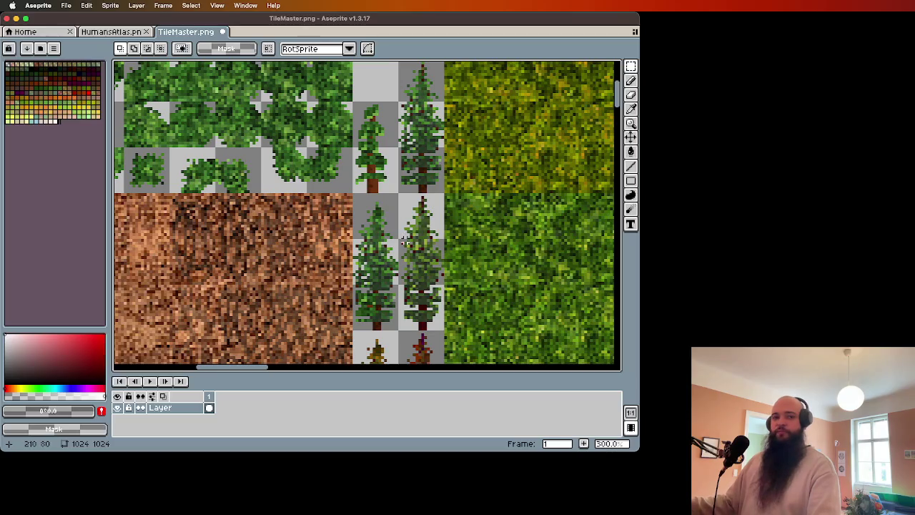
pyautogui.scroll(-5, 405, 243)
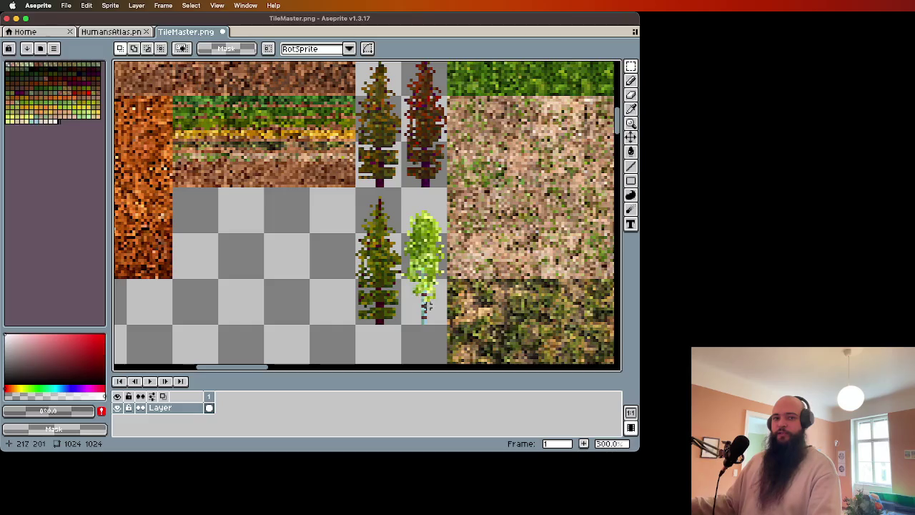
pyautogui.scroll(-3, 389, 277)
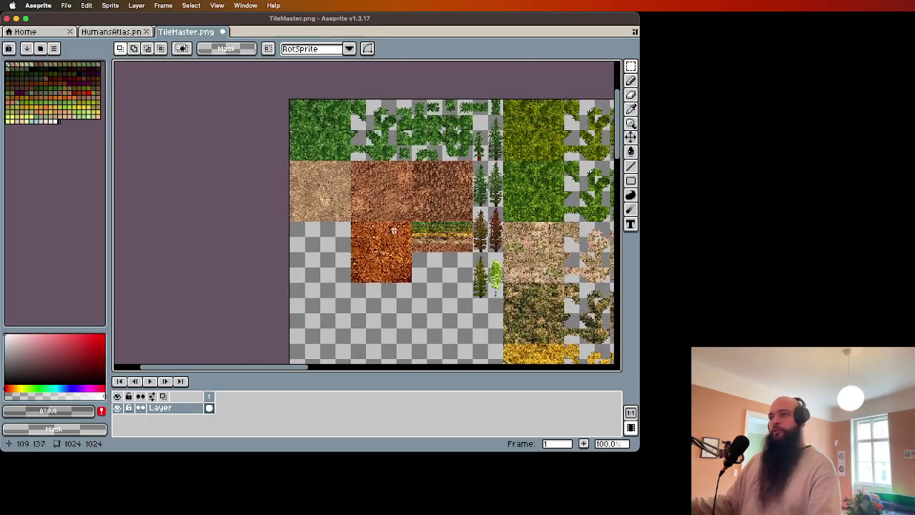
pyautogui.scroll(1, 424, 235)
pyautogui.scroll(1, 390, 221)
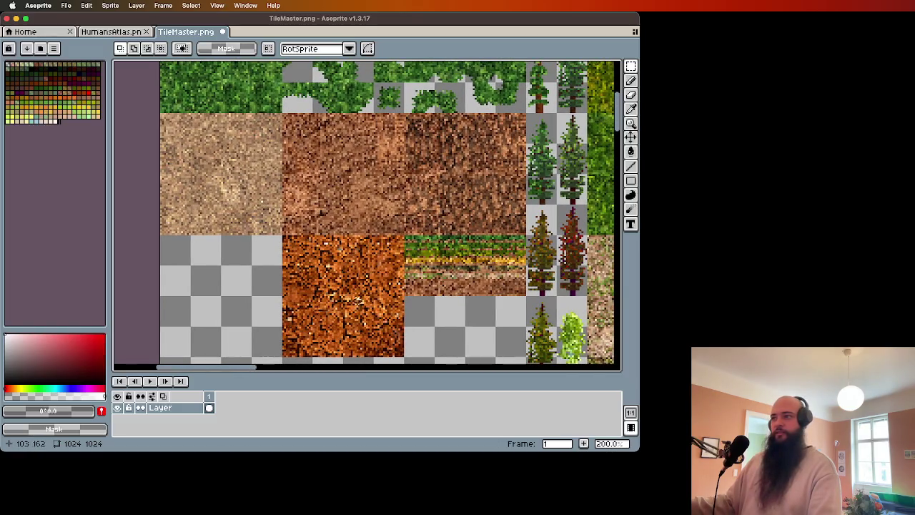
pyautogui.scroll(1, 283, 322)
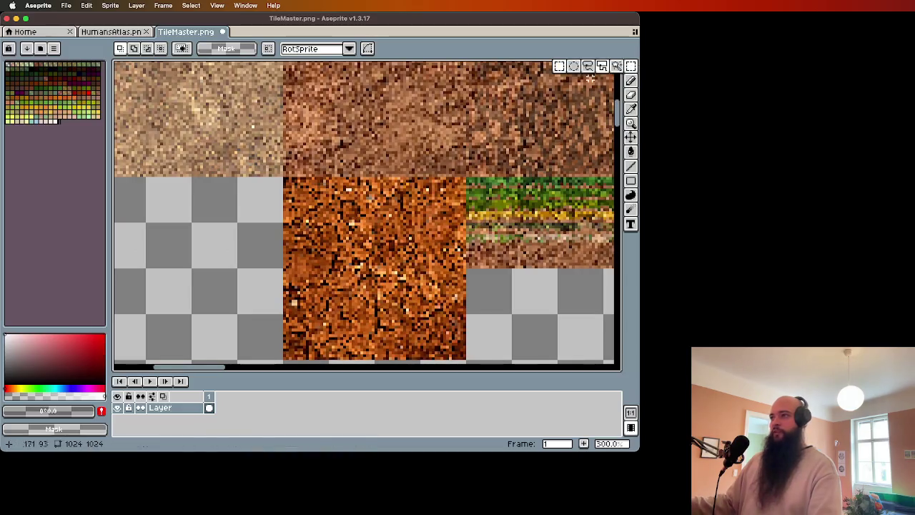
# Make a trial selection on the orange dirt tile and zoom around the sheet.
pyautogui.moveTo(284, 179); pyautogui.dragTo(327, 223)
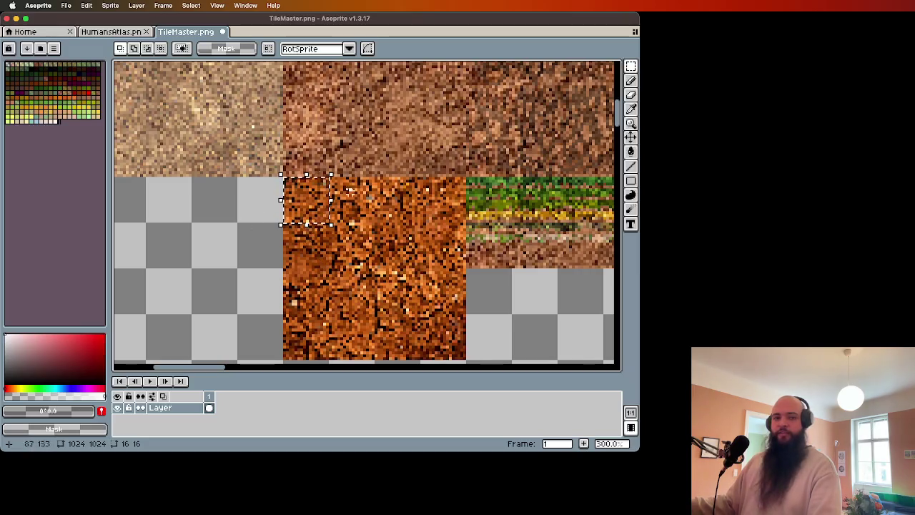
pyautogui.scroll(2, 272, 215)
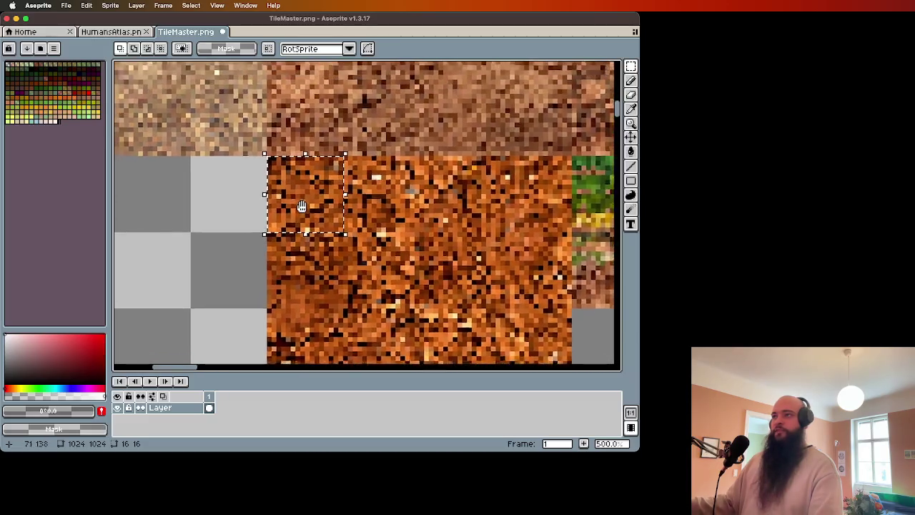
pyautogui.scroll(2, 273, 180)
pyautogui.scroll(-1, 337, 234)
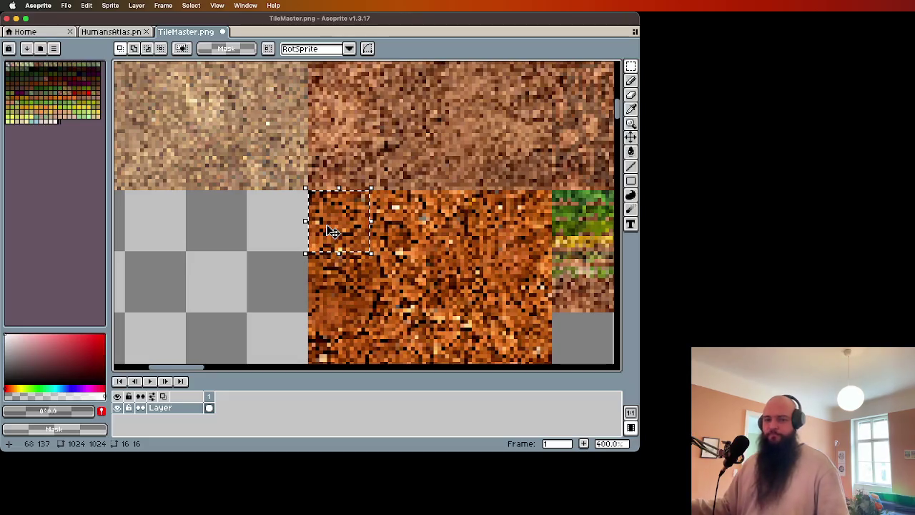
pyautogui.scroll(-2, 333, 232)
pyautogui.scroll(2, 357, 243)
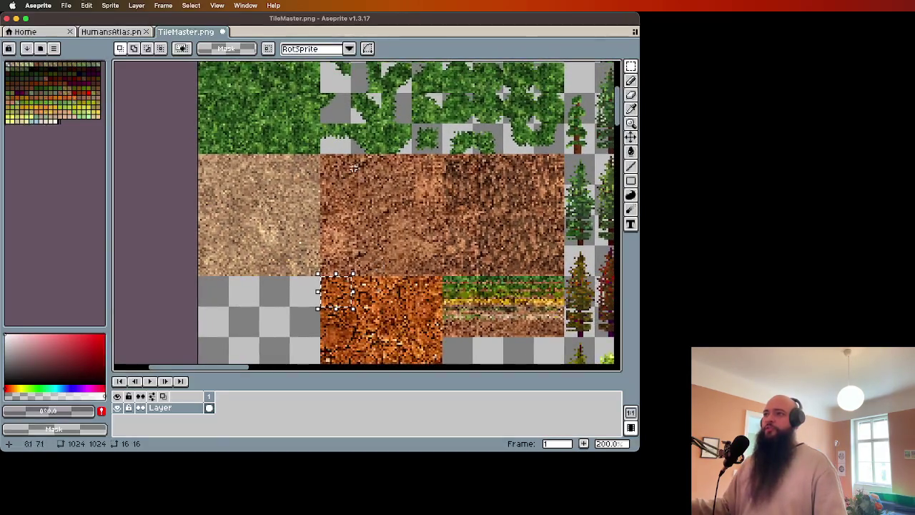
pyautogui.scroll(1, 337, 169)
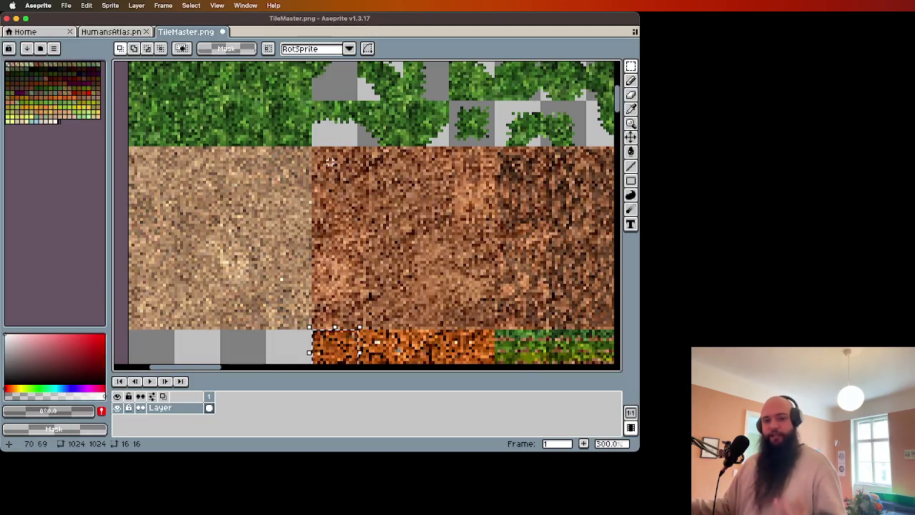
# Drag a 64×64 selection over the solid grass tile at the top-left corner.
pyautogui.moveTo(330, 162); pyautogui.dragTo(326, 268)
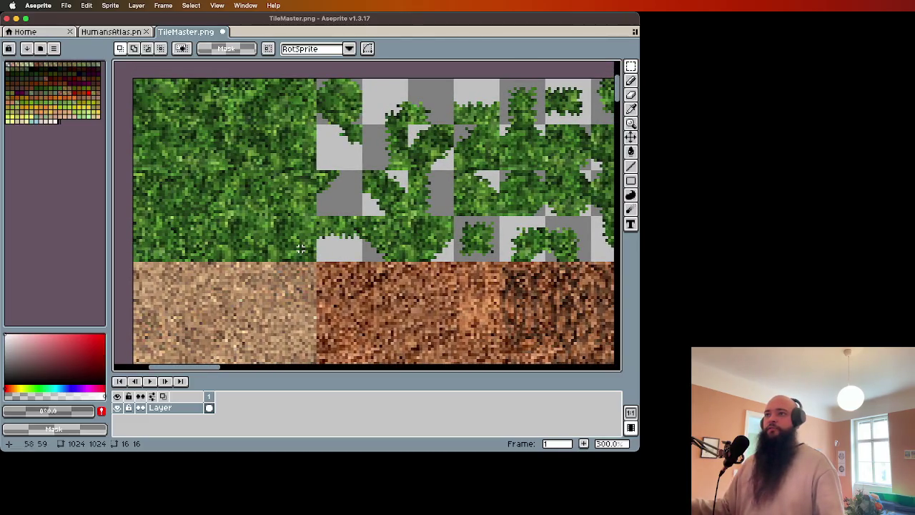
pyautogui.hscroll(-3, 240, 132)
pyautogui.scroll(1, 240, 131)
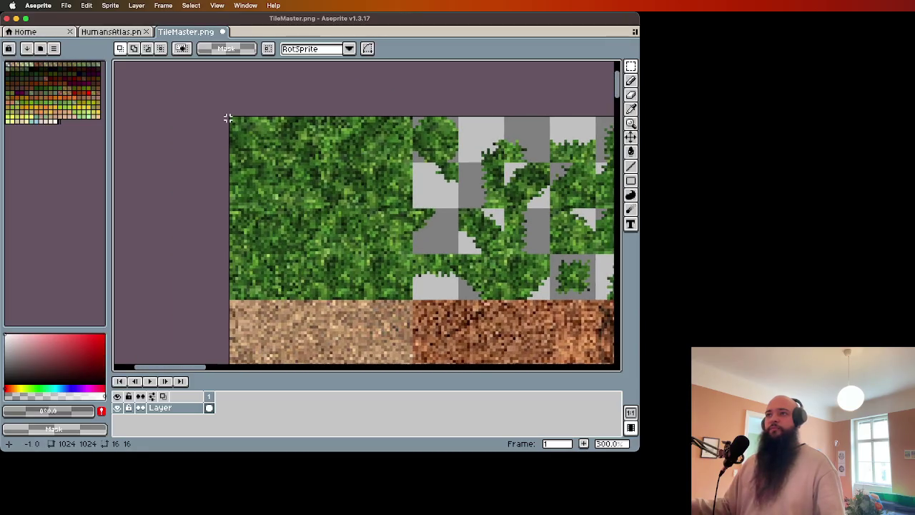
pyautogui.moveTo(227, 118); pyautogui.dragTo(412, 296)
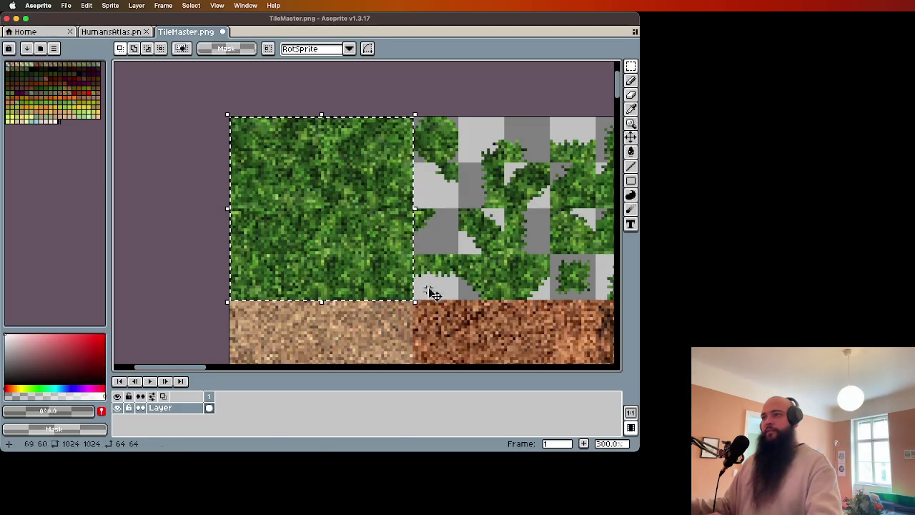
pyautogui.click(66, 5)
# Create a new 64×64 sprite and paste the copied grass tile into it.
pyautogui.click(69, 19)
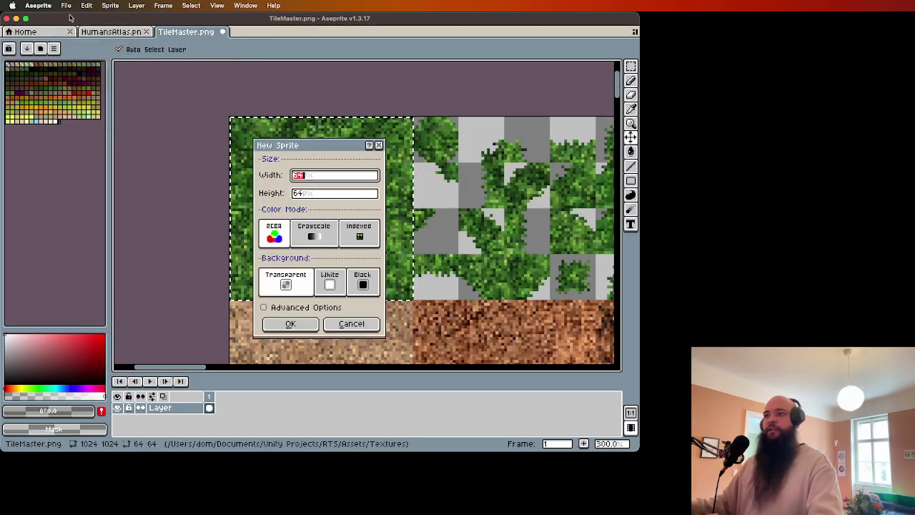
pyautogui.click(278, 317)
pyautogui.press('super+v')
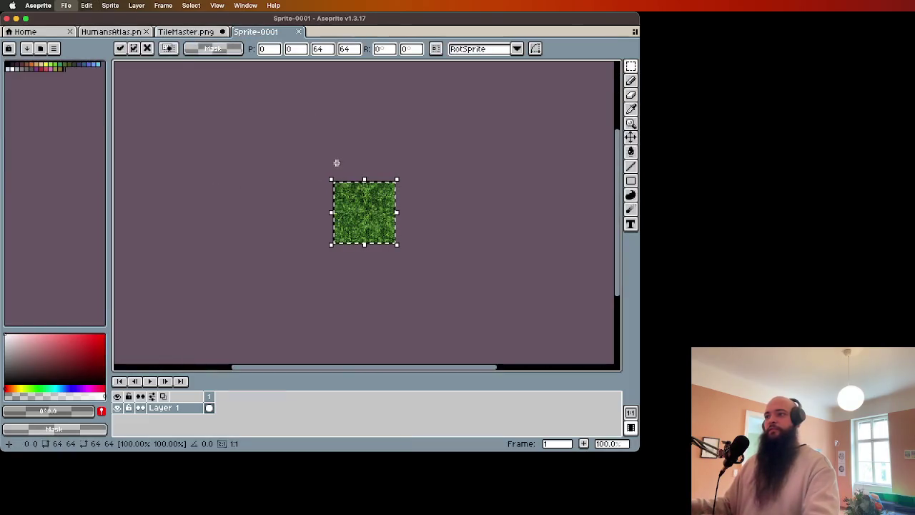
# Save the new sprite to the Desktop as Test.aseprite.
pyautogui.press('super+s')
pyautogui.click(433, 186)
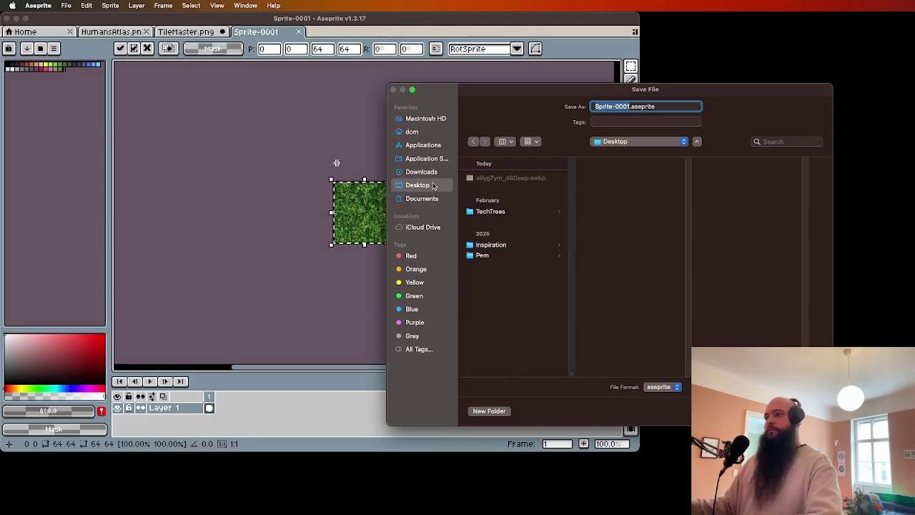
pyautogui.write('Test')
pyautogui.press('Return')
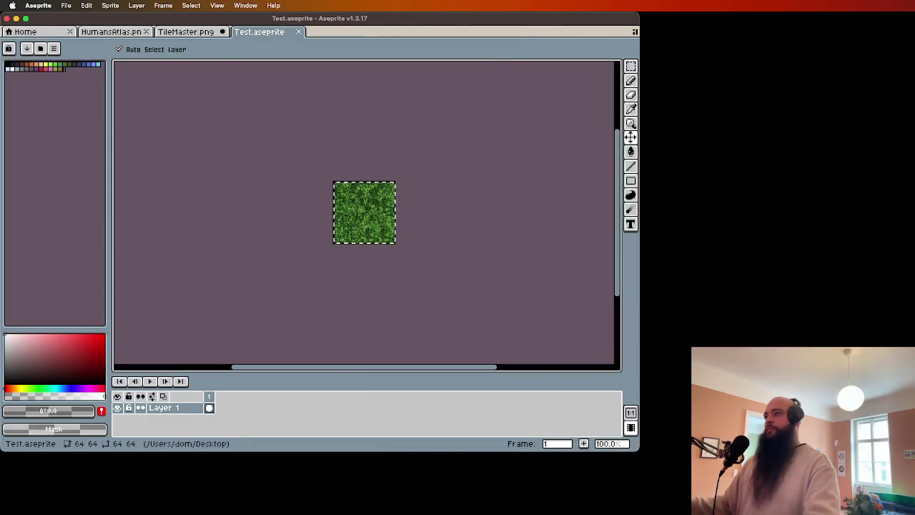
# Revisit the TileMaster sheet, adjust its selection and palette, and keep the Test sprite open.
pyautogui.click(298, 32)
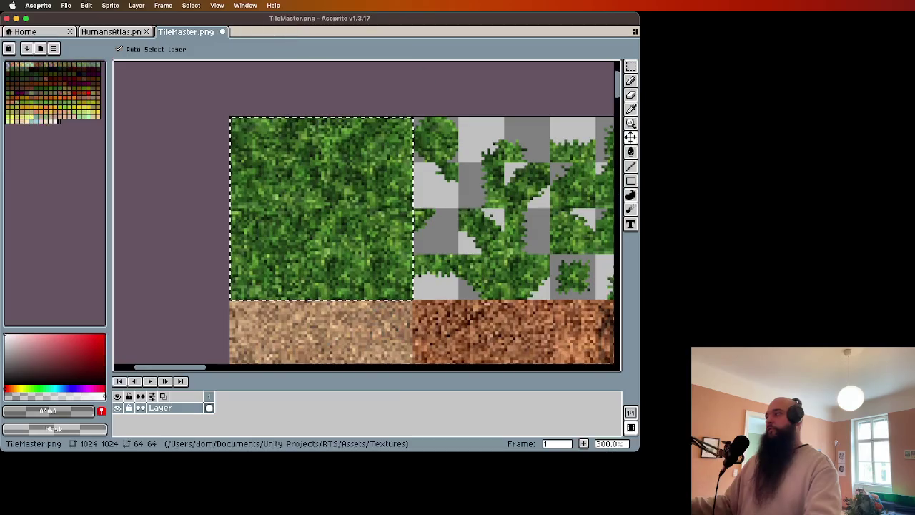
pyautogui.press('super+shift+t')
pyautogui.press('m')
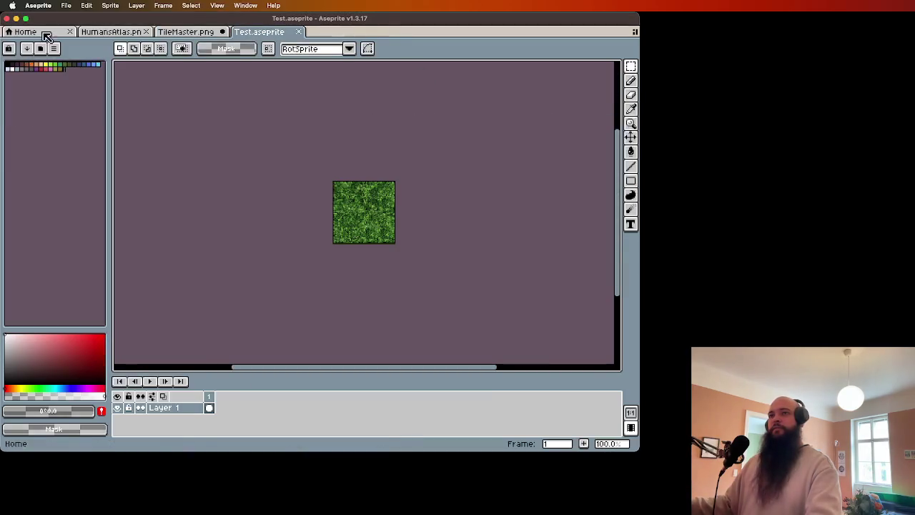
pyautogui.moveTo(63, 68)
pyautogui.mouseDown()
pyautogui.moveTo(90, 77)
pyautogui.moveTo(86, 100)
pyautogui.moveTo(84, 89)
pyautogui.mouseUp()
pyautogui.click(298, 32)
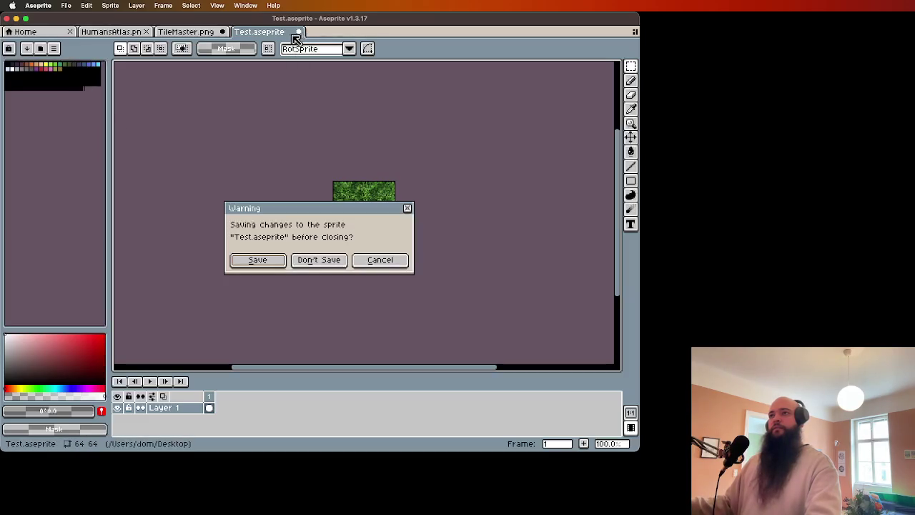
pyautogui.click(379, 260)
# Export the Test sprite as TEST.png.
pyautogui.click(66, 5)
pyautogui.moveTo(90, 103)
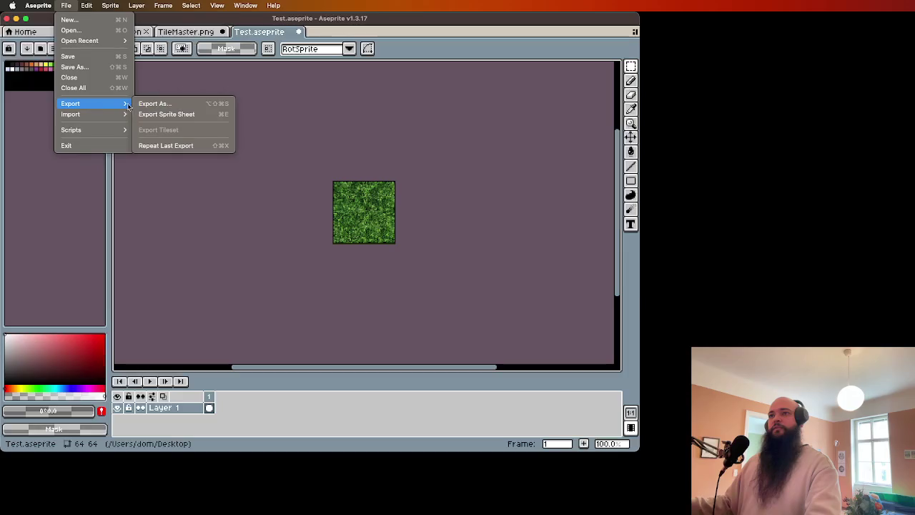
pyautogui.click(154, 104)
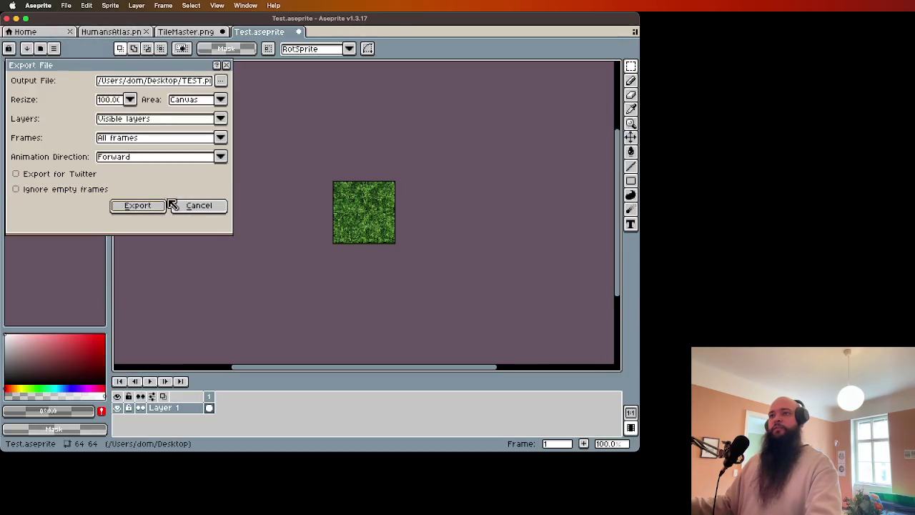
pyautogui.click(188, 206)
pyautogui.click(38, 5)
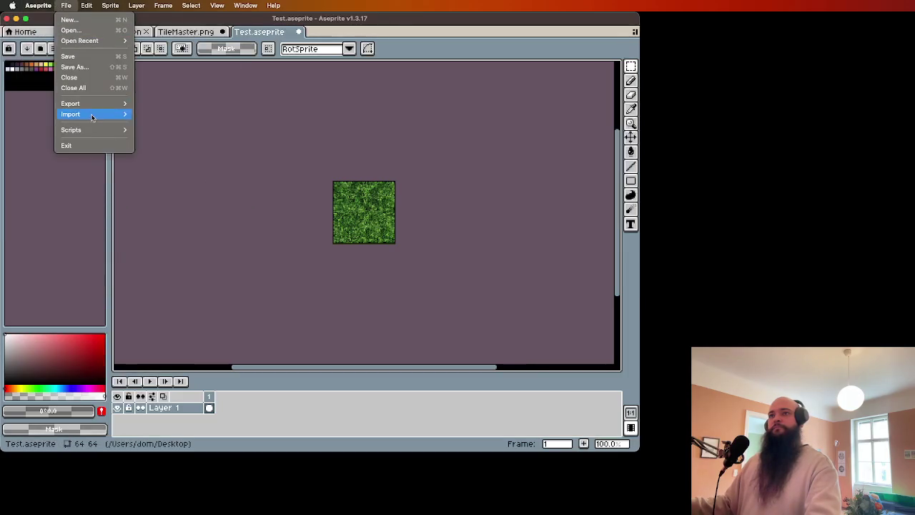
pyautogui.moveTo(93, 106)
pyautogui.click(158, 104)
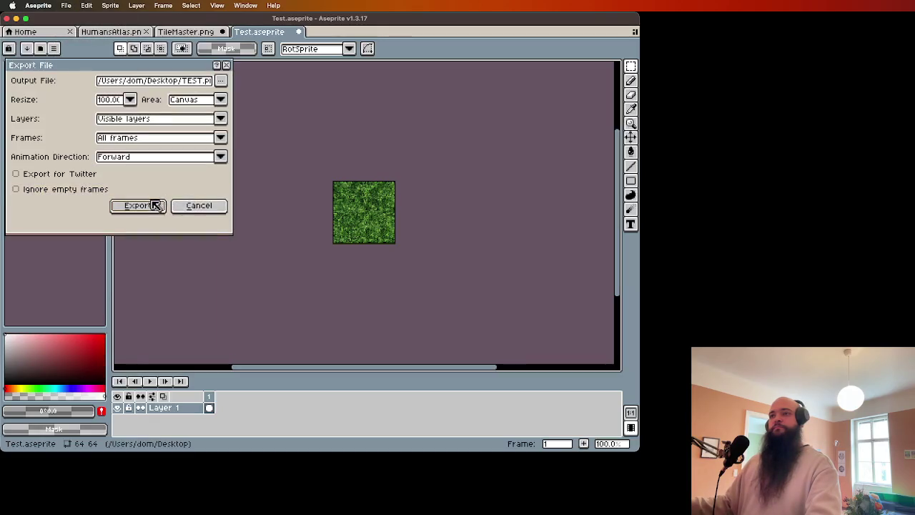
pyautogui.click(151, 206)
# Close the Test sprite without saving, leaving TEST.png open in its own tab.
pyautogui.click(298, 31)
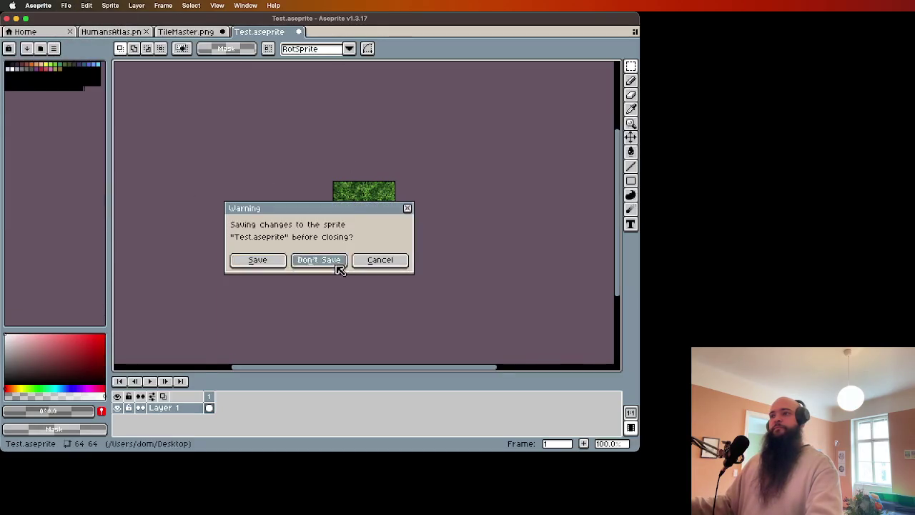
pyautogui.click(334, 261)
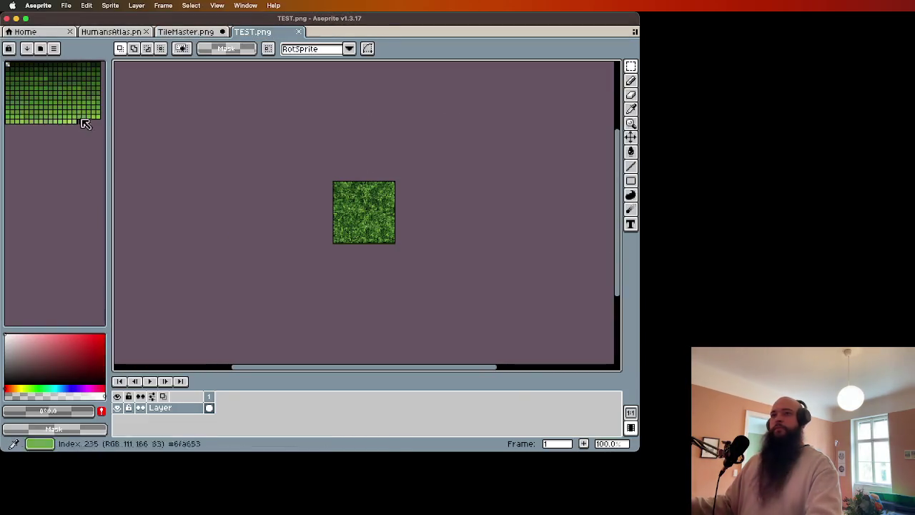
pyautogui.scroll(3, 264, 188)
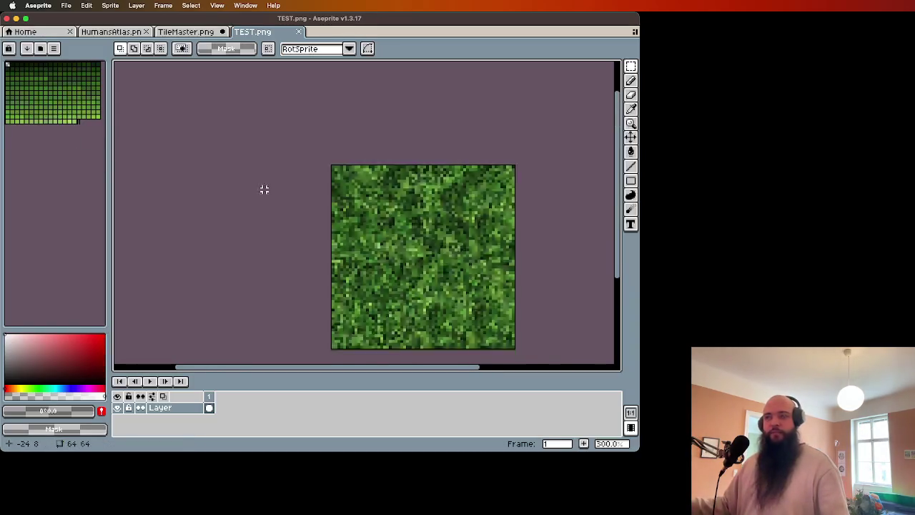
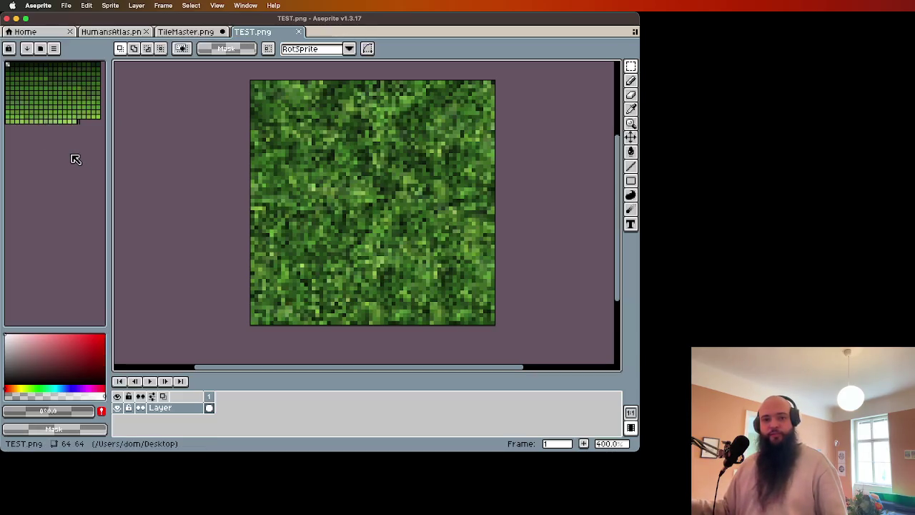
# Switch to the TileMaster.png atlas, zoom in, and marquee-select a single dirt tile.
pyautogui.click(186, 31)
pyautogui.scroll(-2, 368, 279)
pyautogui.scroll(-3, 371, 280)
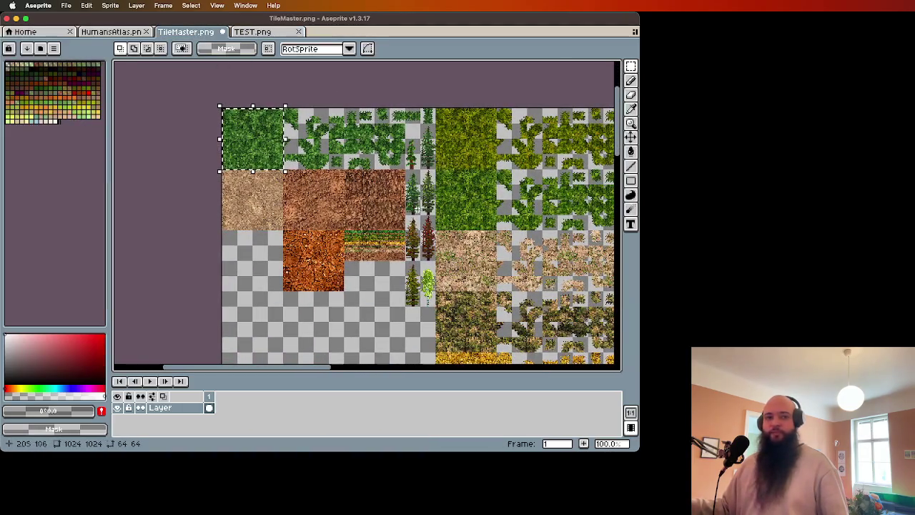
pyautogui.scroll(2, 238, 138)
pyautogui.click(408, 236)
pyautogui.scroll(1, 408, 235)
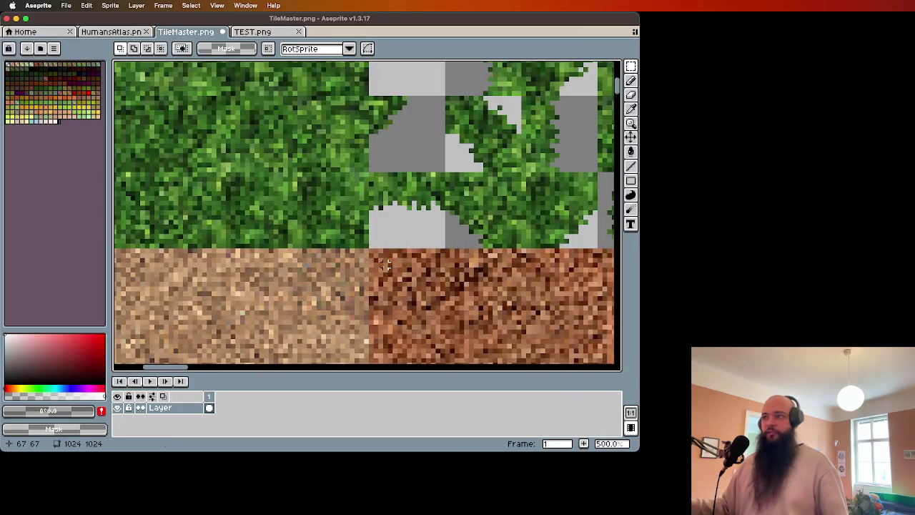
pyautogui.moveTo(371, 250); pyautogui.dragTo(447, 322)
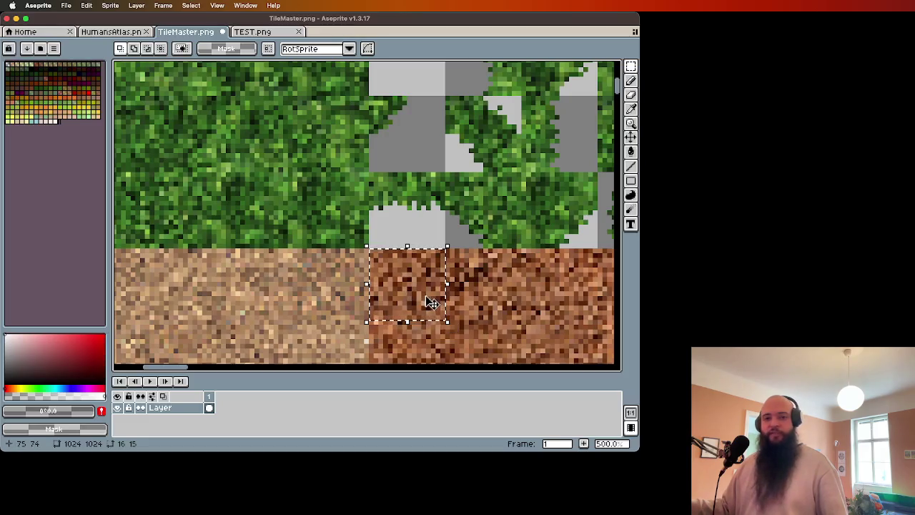
# Select a block of tiles along the atlas's top edge, then clear the selection.
pyautogui.scroll(-1, 443, 299)
pyautogui.scroll(-4, 506, 312)
pyautogui.scroll(3, 420, 243)
pyautogui.hscroll(3, 421, 243)
pyautogui.scroll(1, 420, 243)
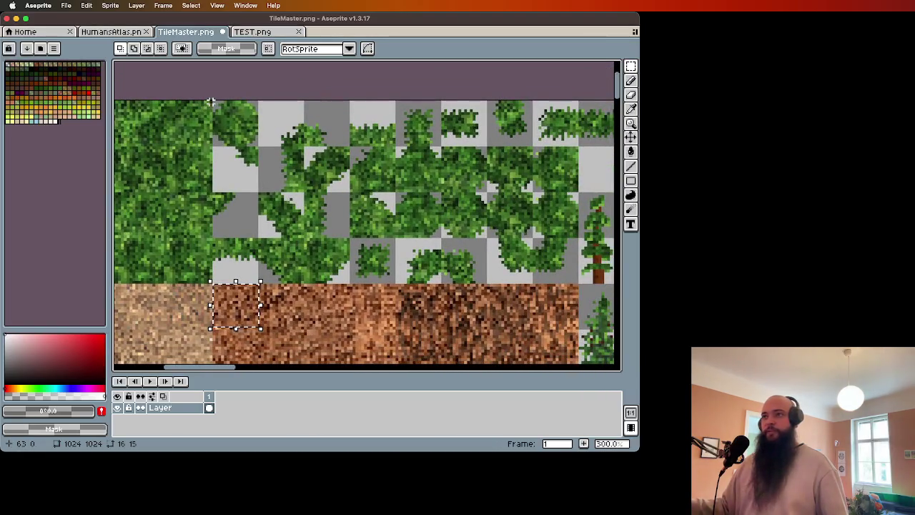
pyautogui.moveTo(211, 100); pyautogui.dragTo(429, 214)
pyautogui.hscroll(5, 346, 234)
pyautogui.click(298, 233)
# Zoom and pan across the atlas to look over the grass, dirt and tree tiles.
pyautogui.scroll(-3, 298, 233)
pyautogui.scroll(3, 461, 221)
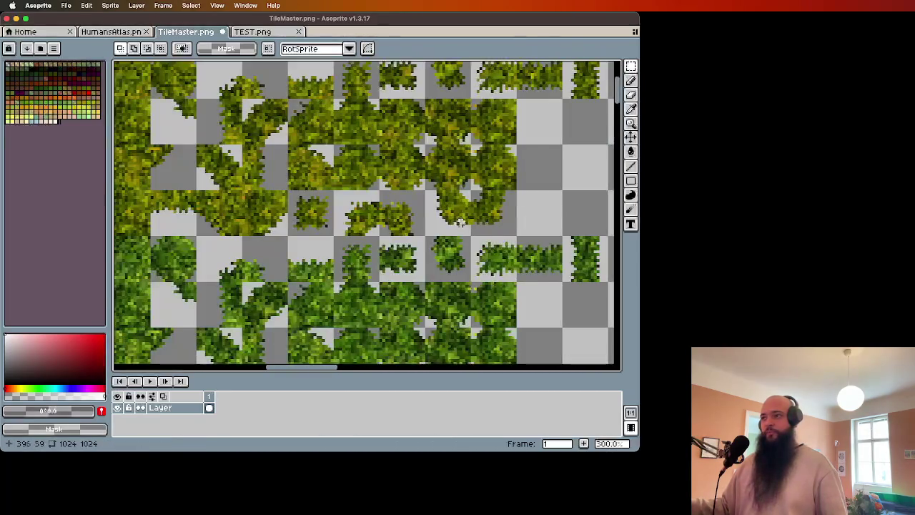
pyautogui.scroll(-1, 461, 222)
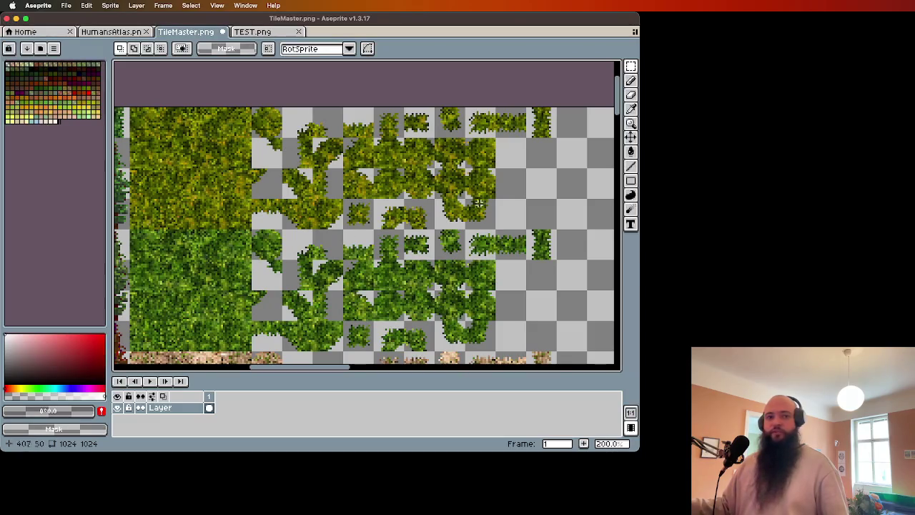
pyautogui.hscroll(-3, 344, 185)
pyautogui.scroll(-3, 357, 205)
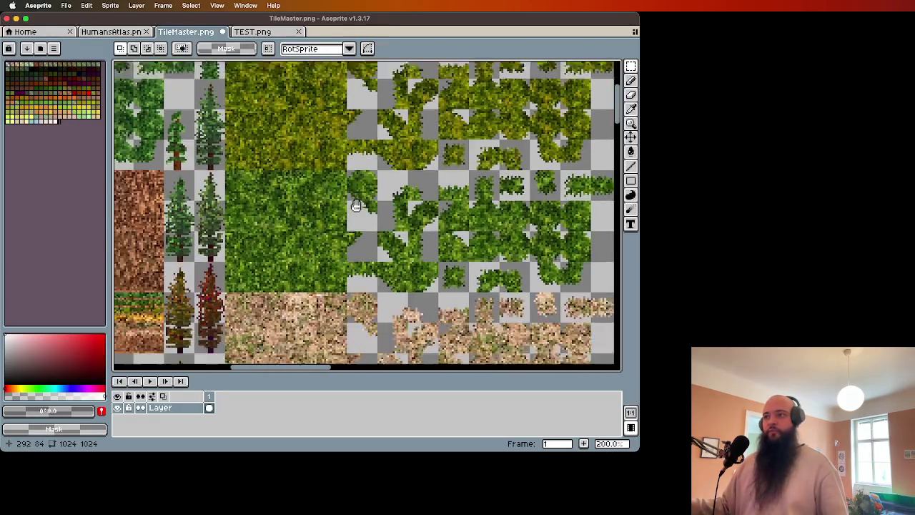
pyautogui.scroll(4, 344, 226)
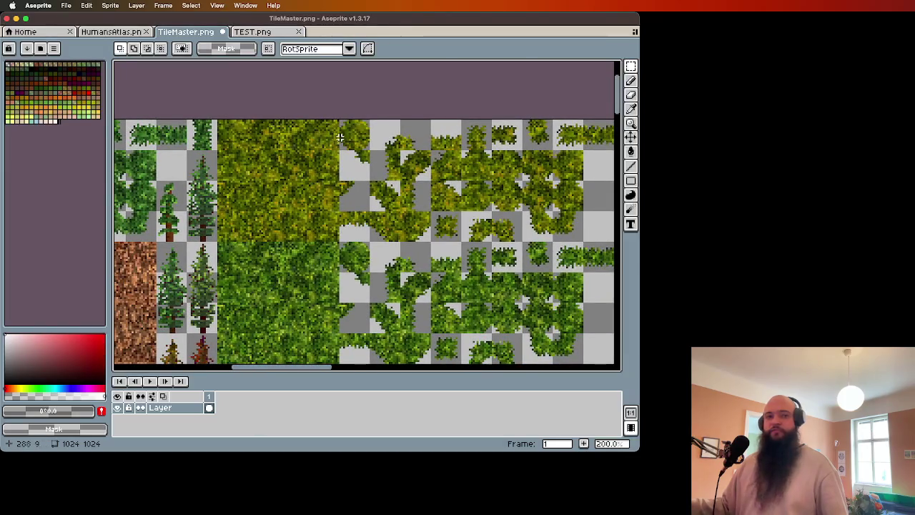
pyautogui.hscroll(-5, 549, 165)
pyautogui.hscroll(-3, 286, 178)
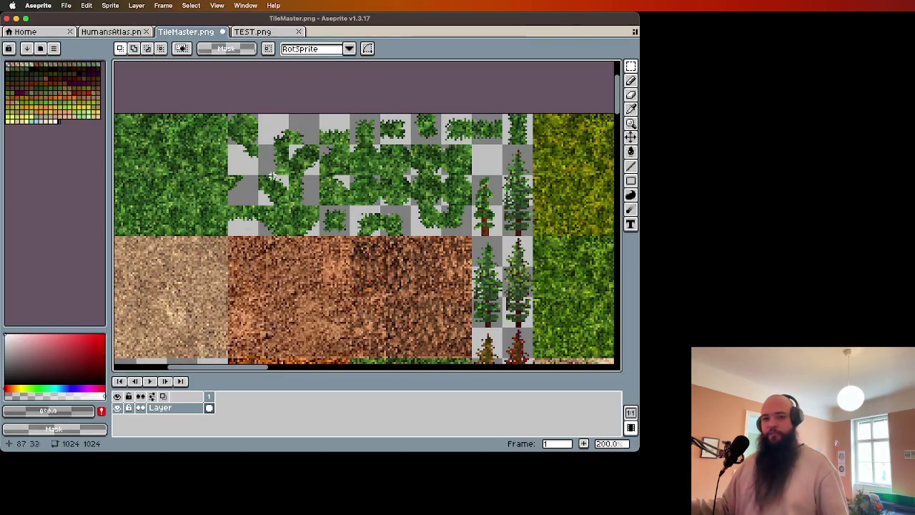
pyautogui.scroll(-2, 354, 300)
pyautogui.scroll(4, 272, 152)
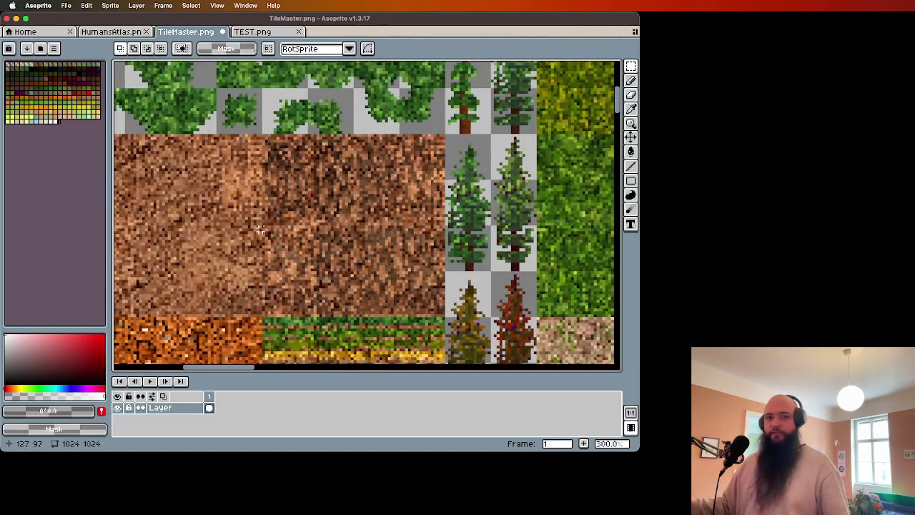
pyautogui.hscroll(-2, 356, 270)
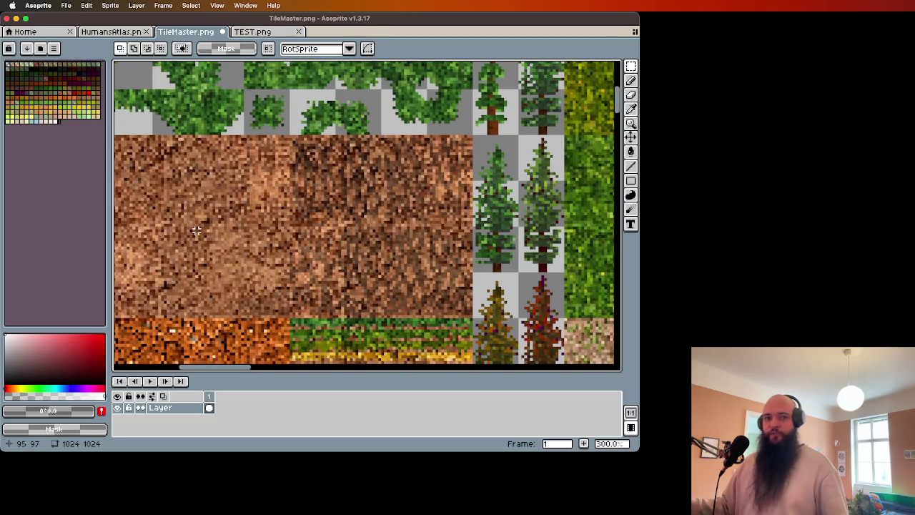
pyautogui.hscroll(-3, 195, 230)
pyautogui.hscroll(3, 257, 224)
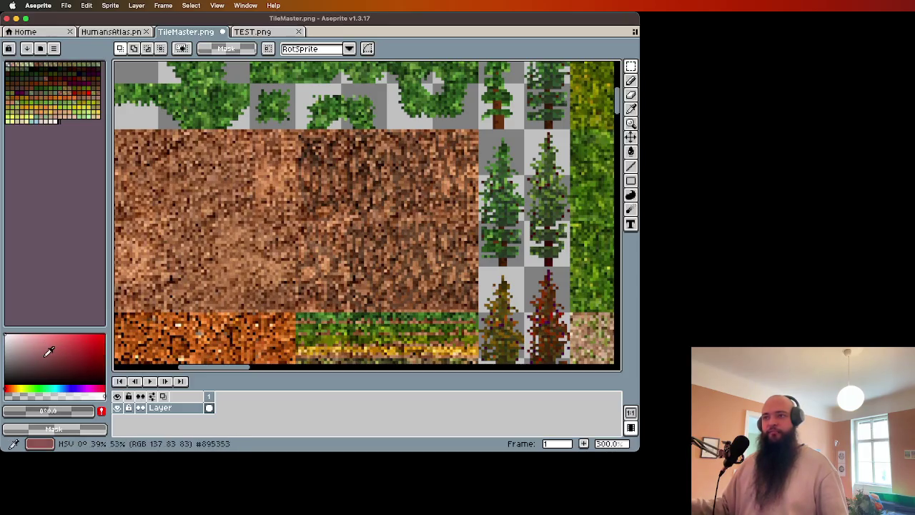
pyautogui.click(27, 364)
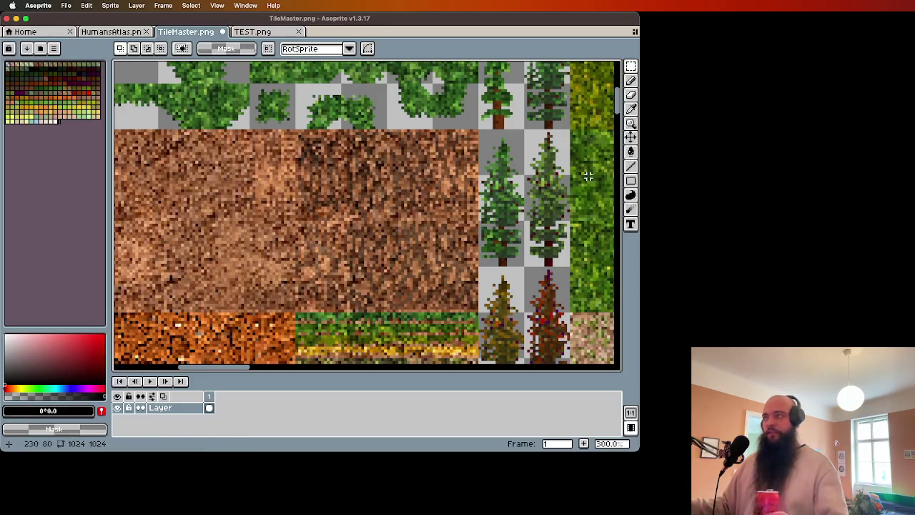
pyautogui.click(630, 80)
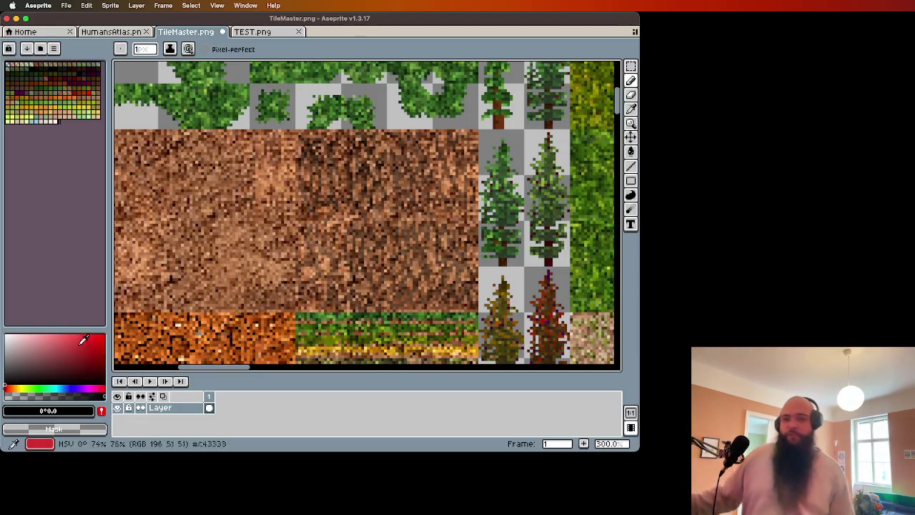
pyautogui.click(30, 427)
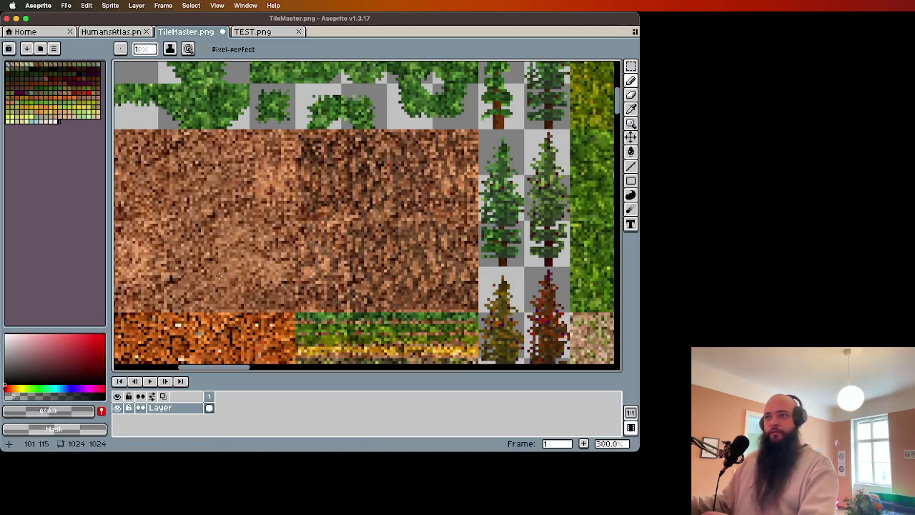
pyautogui.hotkey('ctrl', 'z')
pyautogui.moveTo(260, 163)
pyautogui.mouseDown()
pyautogui.moveTo(229, 182)
pyautogui.moveTo(243, 300)
pyautogui.moveTo(249, 184)
pyautogui.moveTo(268, 282)
pyautogui.moveTo(232, 211)
pyautogui.moveTo(204, 247)
pyautogui.mouseUp()
pyautogui.hotkey('ctrl', 'z')
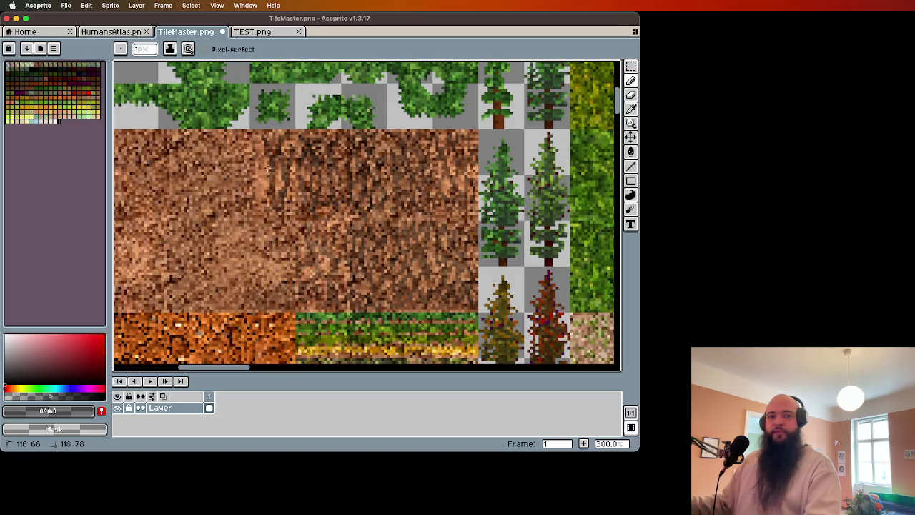
pyautogui.moveTo(254, 169); pyautogui.dragTo(263, 193)
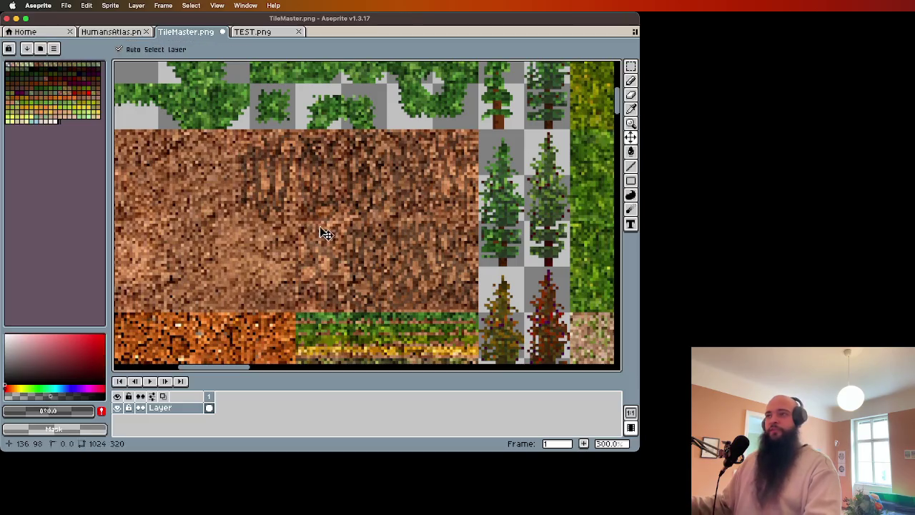
pyautogui.press('super+z')
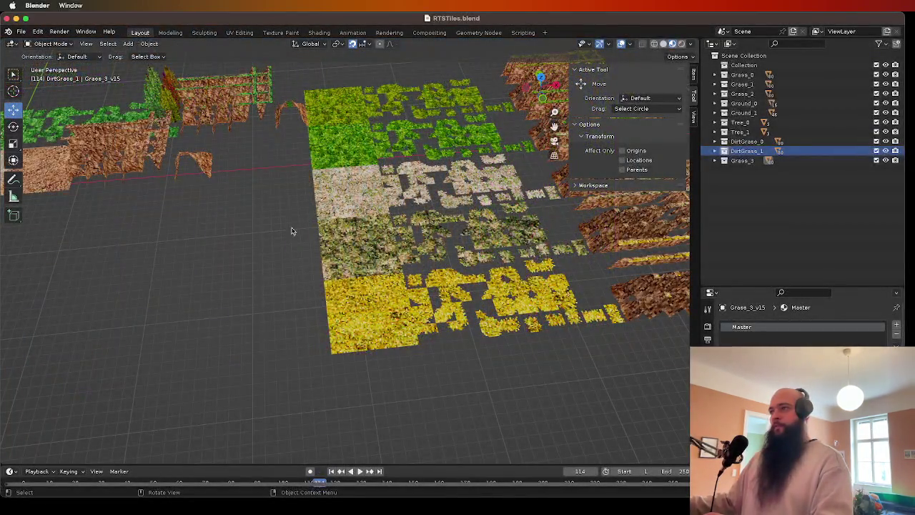
# Orbit the tile scene and select Ground_1, Grass_0_e31, Grass_0_e21, Tree_0_v0 and a wall piece.
pyautogui.moveTo(291, 230)
pyautogui.mouseDown()
pyautogui.moveTo(262, 267)
pyautogui.moveTo(364, 262)
pyautogui.moveTo(278, 269)
pyautogui.moveTo(594, 313)
pyautogui.moveTo(433, 311)
pyautogui.moveTo(539, 343)
pyautogui.mouseUp()
pyautogui.click(594, 312)
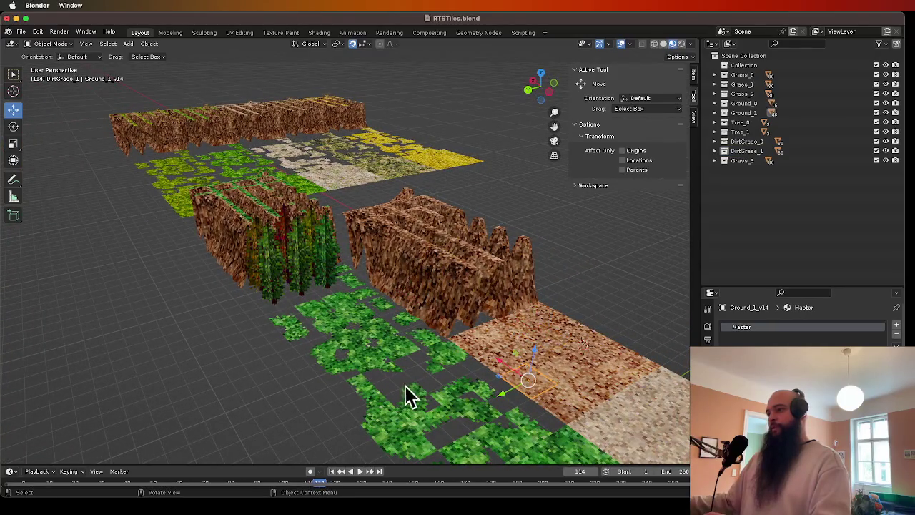
pyautogui.click(322, 363)
pyautogui.click(355, 312)
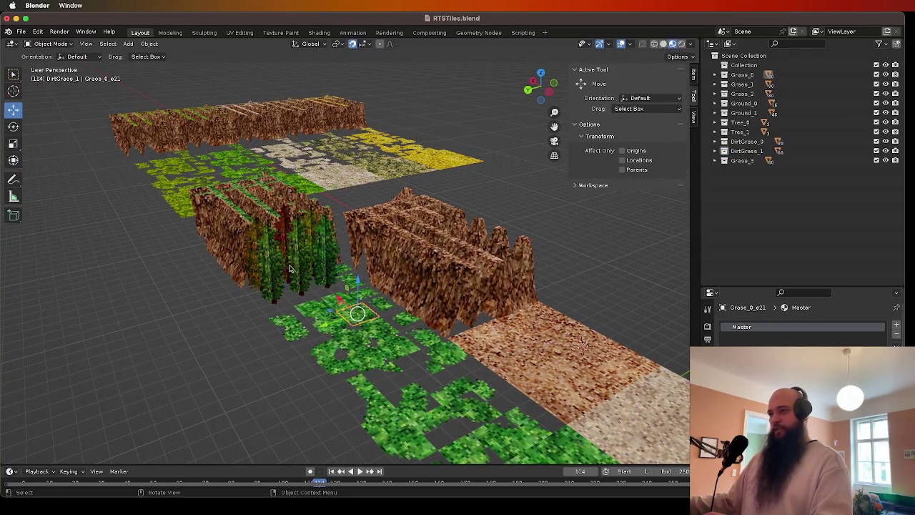
pyautogui.click(300, 294)
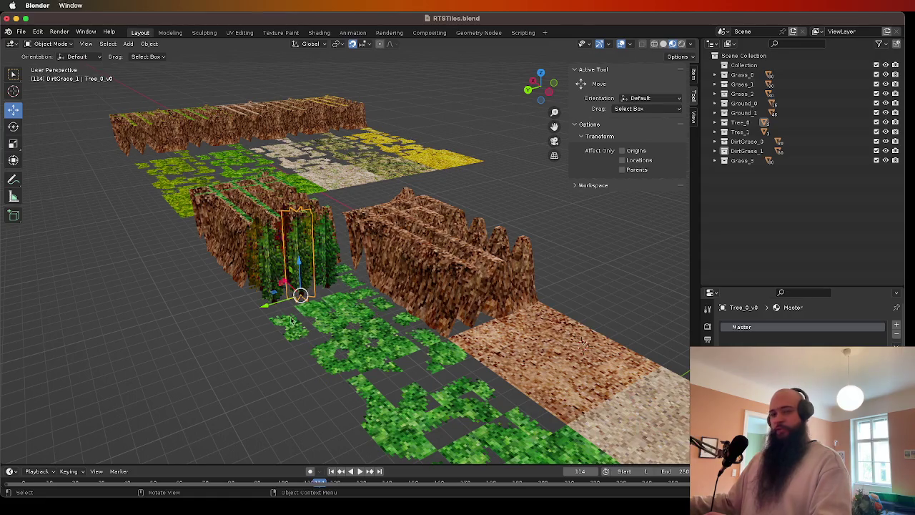
pyautogui.scroll(5, 290, 321)
pyautogui.scroll(-3, 286, 316)
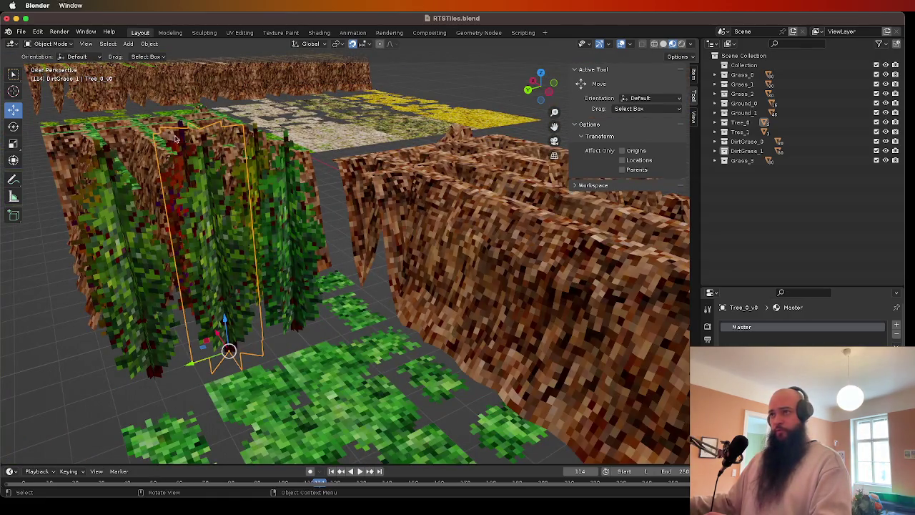
pyautogui.scroll(-5, 460, 301)
pyautogui.scroll(5, 461, 301)
pyautogui.click(489, 295)
pyautogui.scroll(3, 489, 296)
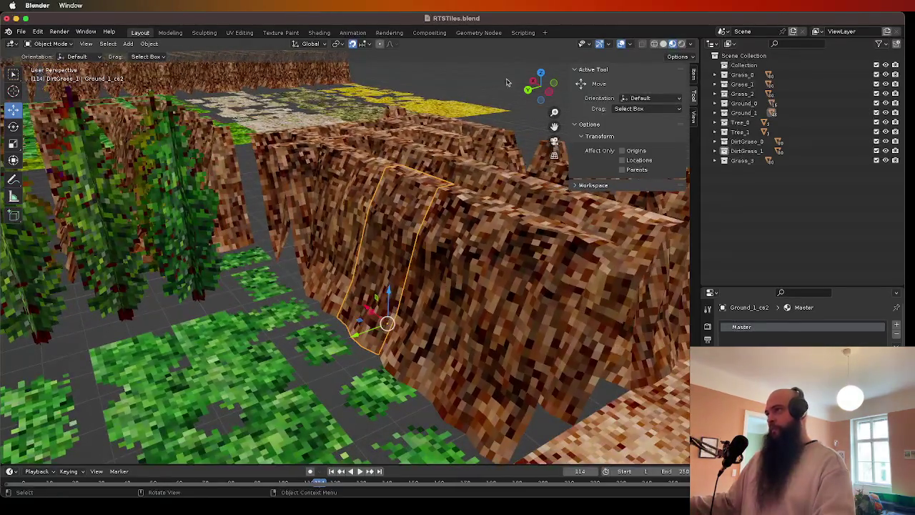
# Switch the viewport to wireframe and orbit the scene to a new angle.
pyautogui.click(654, 44)
pyautogui.scroll(-3, 469, 205)
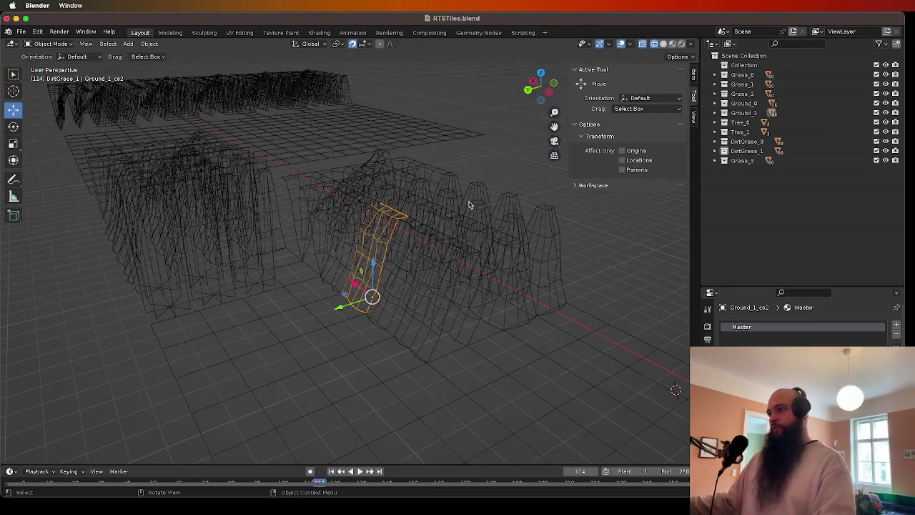
pyautogui.scroll(3, 458, 232)
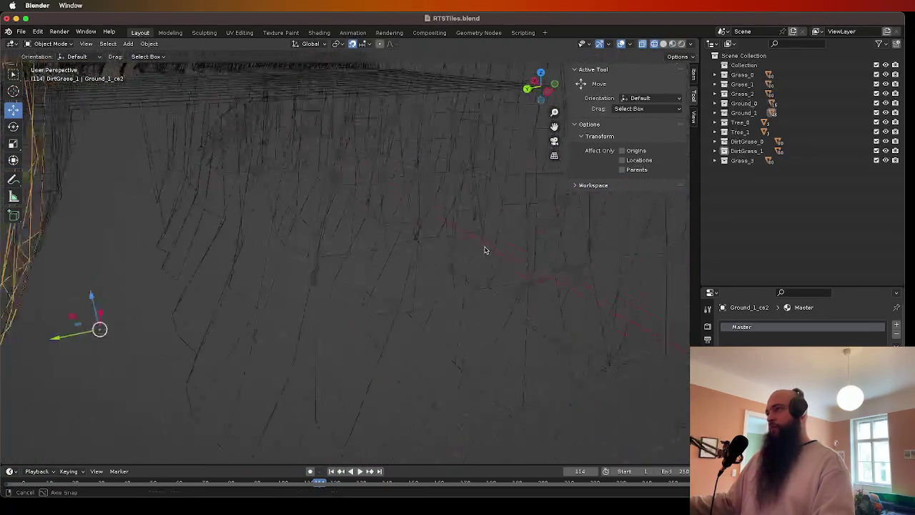
pyautogui.scroll(-3, 484, 250)
pyautogui.scroll(-2, 517, 203)
pyautogui.moveTo(327, 235); pyautogui.dragTo(379, 250)
pyautogui.scroll(3, 379, 251)
pyautogui.hotkey('ctrl', 'z')
pyautogui.hotkey('ctrl', 'z')
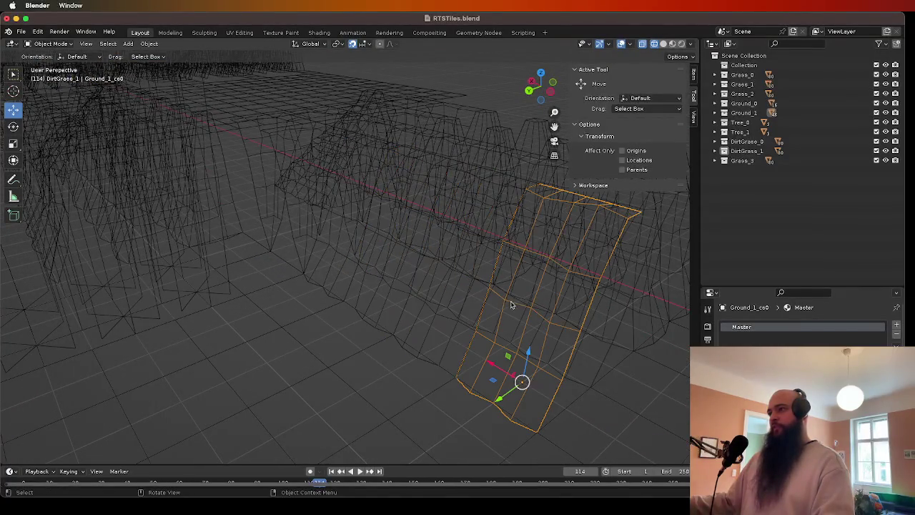
# Select several dirt wall pieces, including Ground_1_ce7 and Ground_1_ce4, then return to solid shading.
pyautogui.click(431, 270)
pyautogui.click(348, 242)
pyautogui.click(346, 241)
pyautogui.click(379, 251)
pyautogui.click(489, 310)
pyautogui.click(536, 336)
pyautogui.hotkey('shift', 'z')
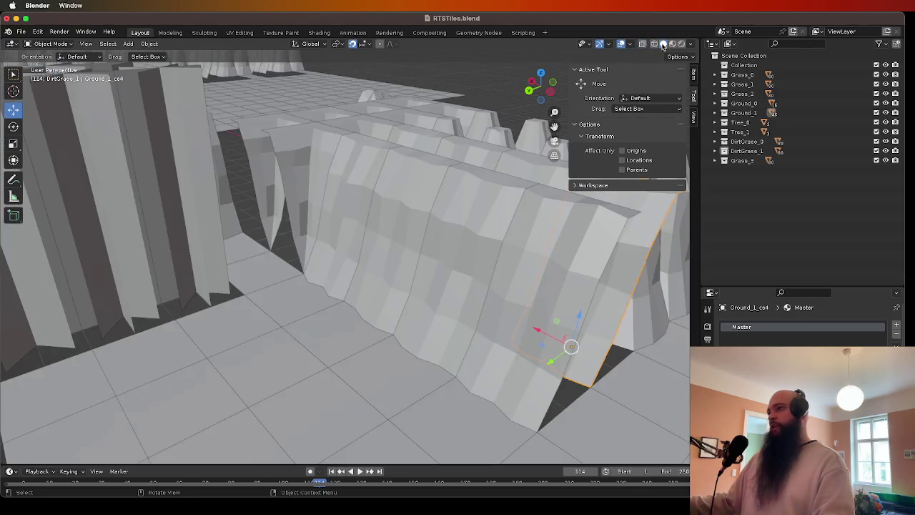
pyautogui.scroll(-4, 451, 196)
pyautogui.click(593, 237)
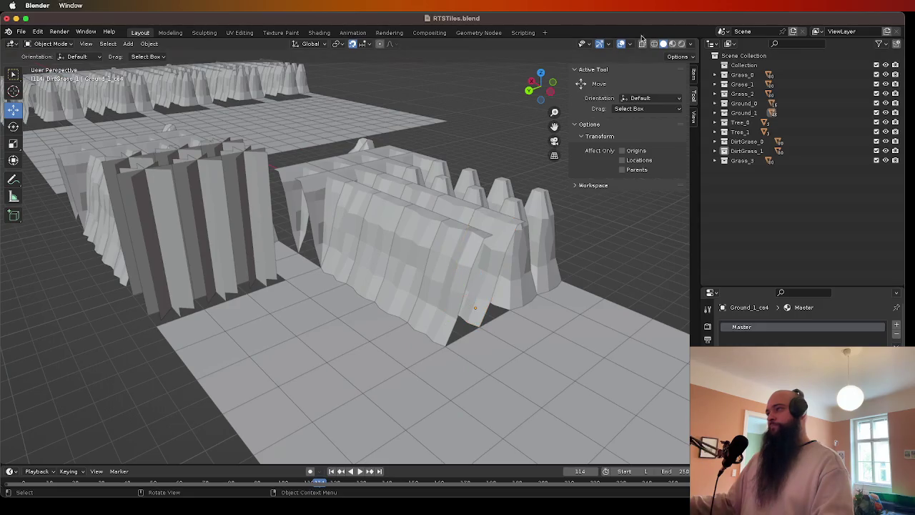
# Show the tile textures, select Ground_1_ce2 and Ground_1_ce4, and orbit around the walls and trees.
pyautogui.click(672, 43)
pyautogui.scroll(-5, 611, 259)
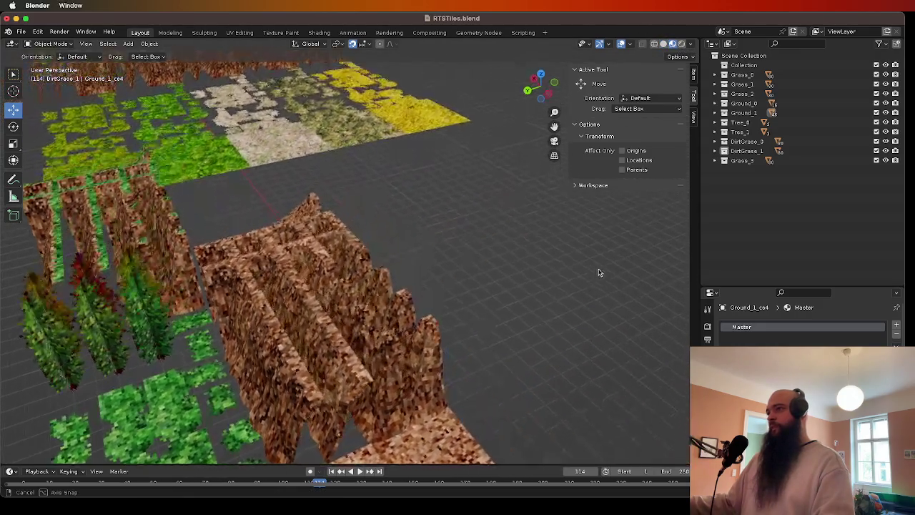
pyautogui.scroll(-3, 358, 309)
pyautogui.click(368, 261)
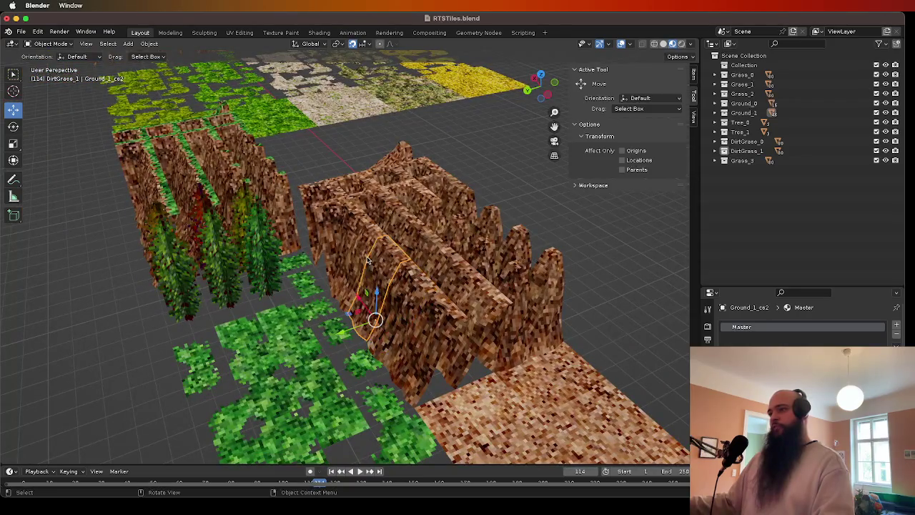
pyautogui.click(433, 273)
pyautogui.hscroll(5, 474, 312)
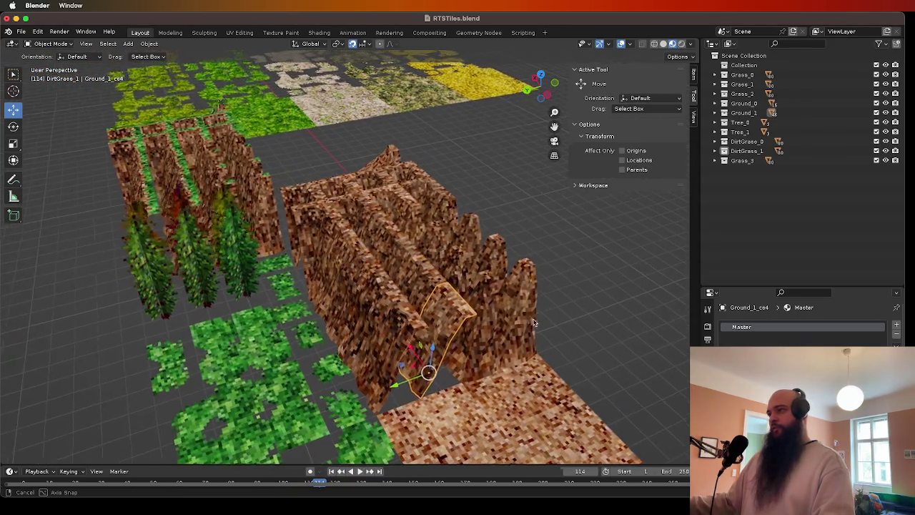
pyautogui.hscroll(5, 516, 321)
pyautogui.moveTo(562, 323); pyautogui.dragTo(409, 277)
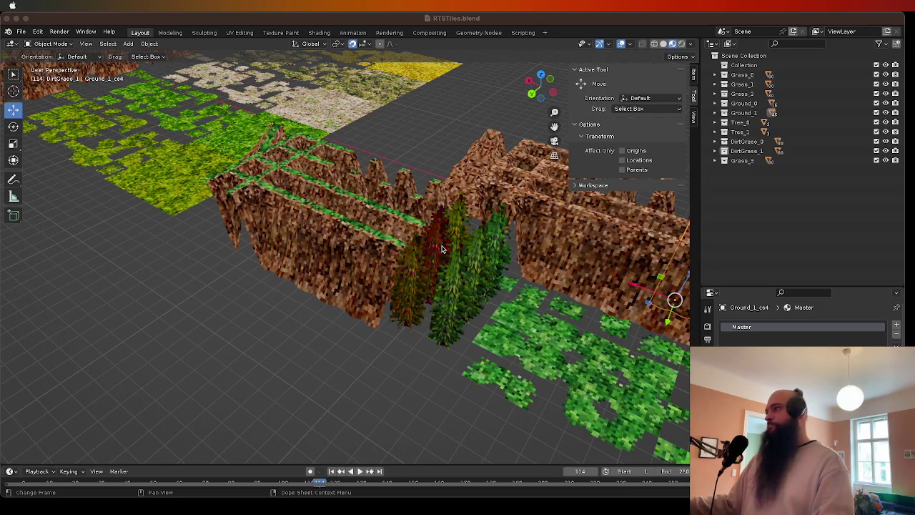
pyautogui.click(396, 11)
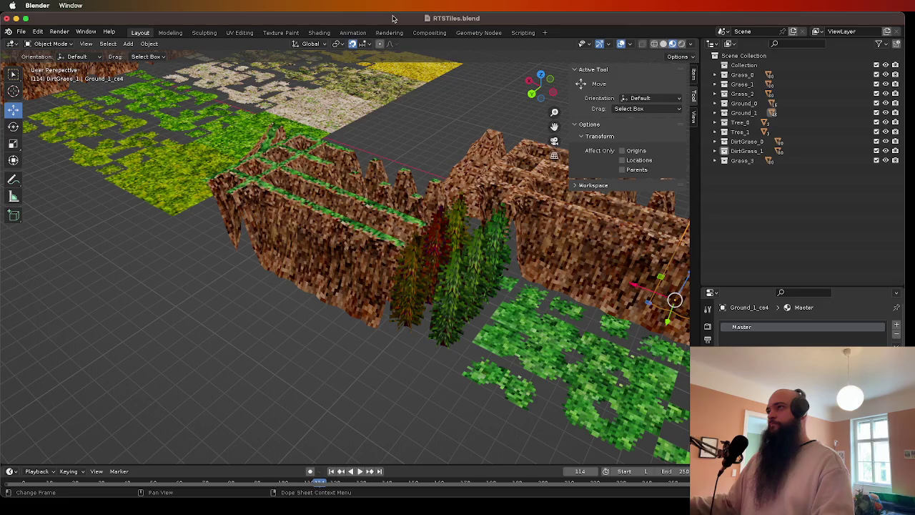
pyautogui.moveTo(408, 200)
pyautogui.mouseDown()
pyautogui.moveTo(387, 241)
pyautogui.moveTo(297, 110)
pyautogui.mouseUp()
pyautogui.click(27, 32)
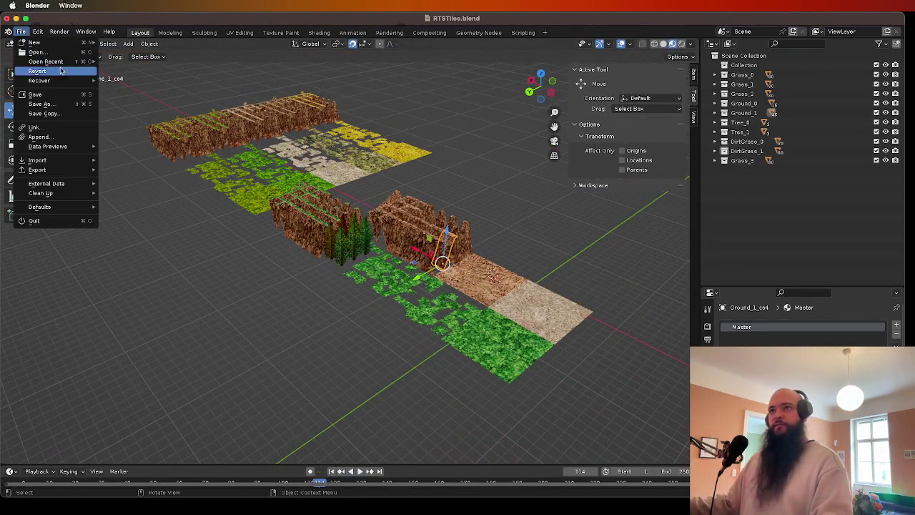
# Load Humans.blend from recent files without saving RTSTiles, then orbit around the castle buildings.
pyautogui.moveTo(50, 61)
pyautogui.click(120, 71)
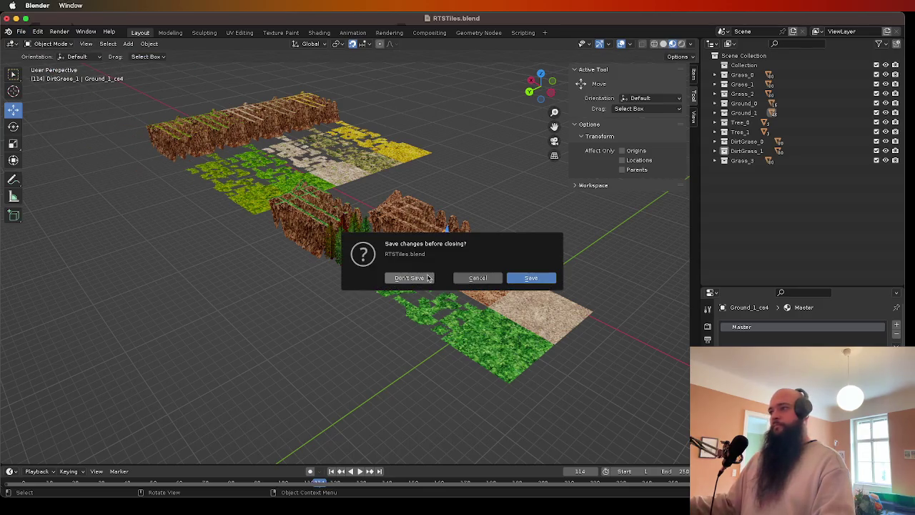
pyautogui.click(409, 278)
pyautogui.moveTo(390, 285); pyautogui.dragTo(407, 279)
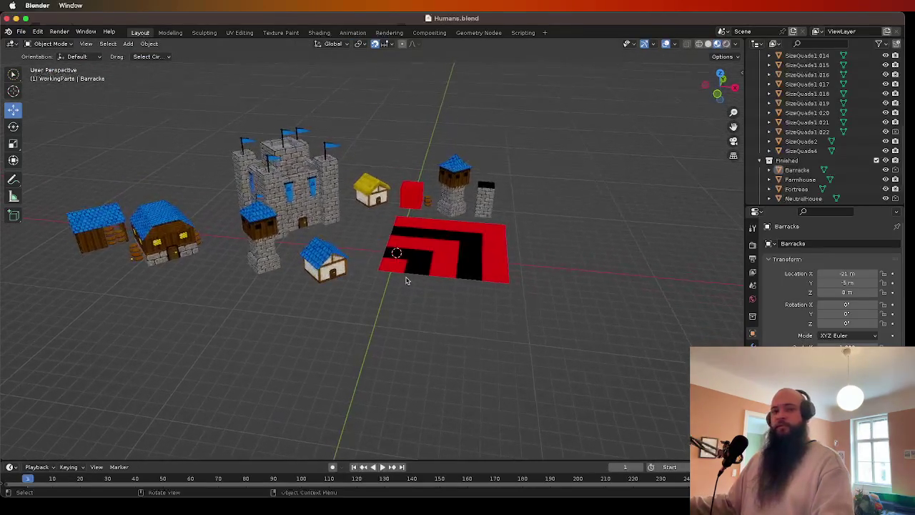
pyautogui.scroll(3, 407, 279)
pyautogui.moveTo(321, 264); pyautogui.dragTo(391, 277)
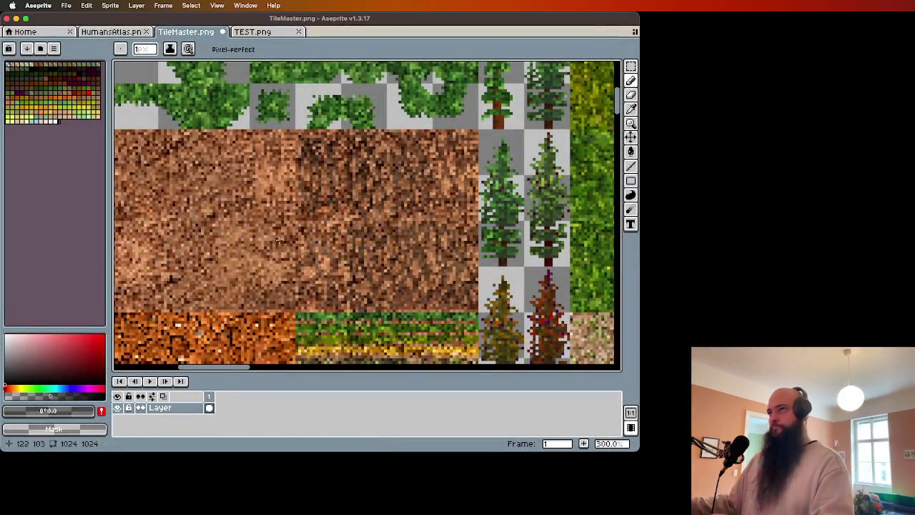
# Zoom the TileMaster atlas between 100% and 1200% and pan the whole tileset into view.
pyautogui.scroll(-4, 290, 257)
pyautogui.scroll(4, 307, 304)
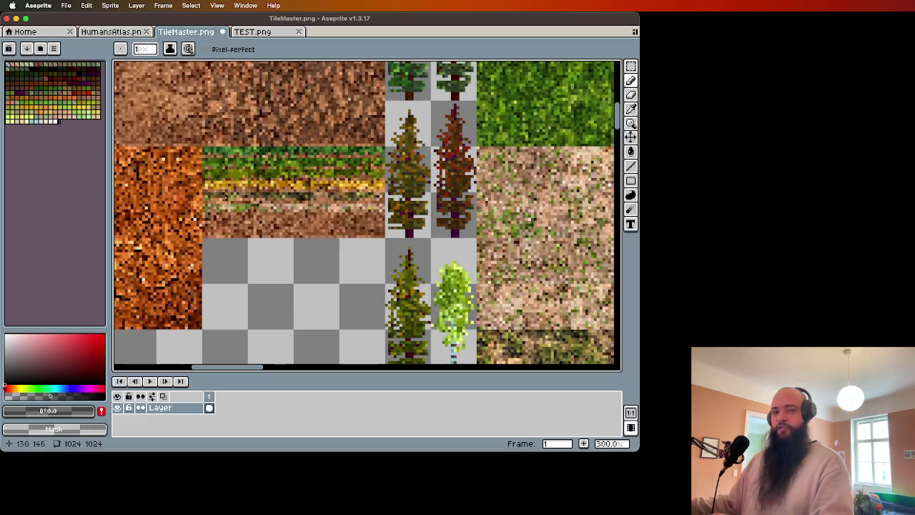
pyautogui.scroll(-4, 224, 200)
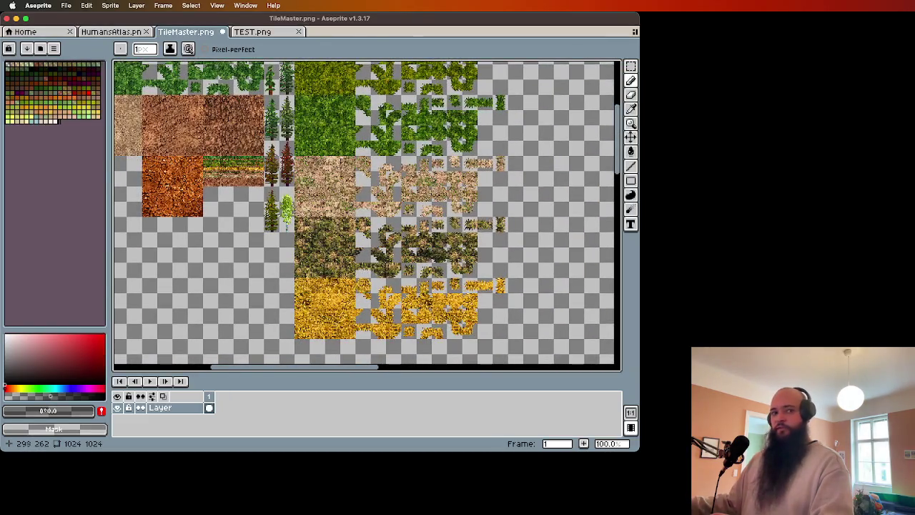
pyautogui.scroll(2, 192, 272)
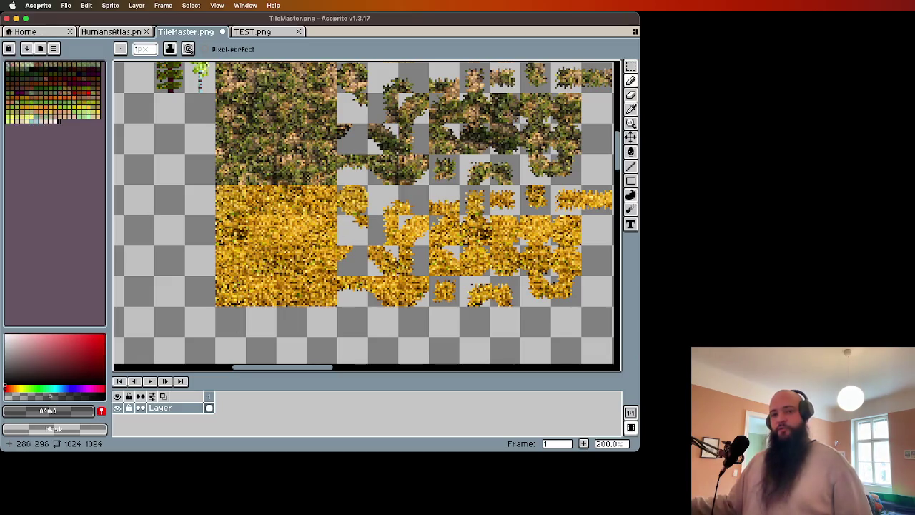
pyautogui.scroll(-2, 375, 230)
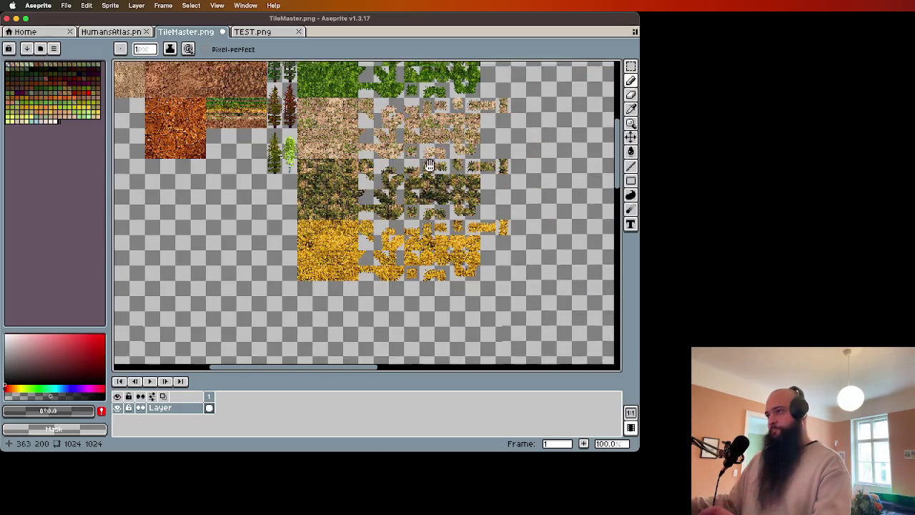
pyautogui.hscroll(-3, 356, 208)
pyautogui.scroll(3, 355, 208)
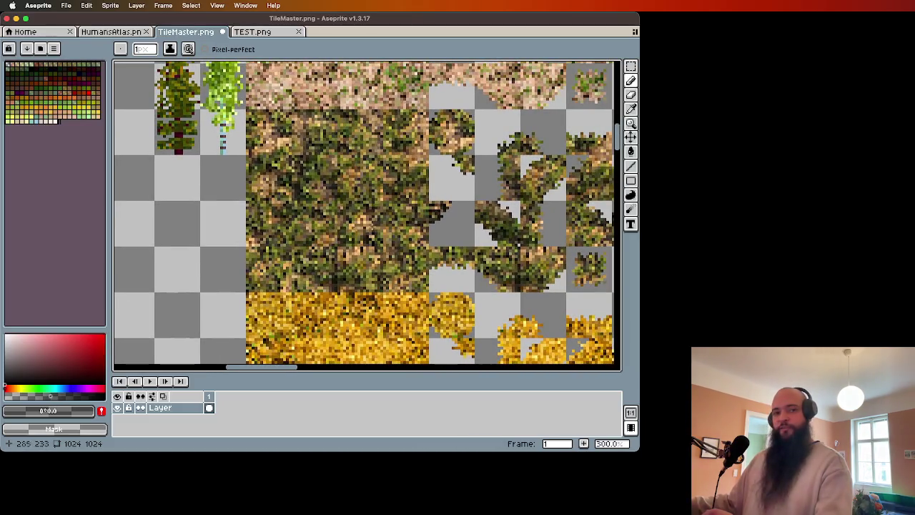
pyautogui.scroll(5, 364, 214)
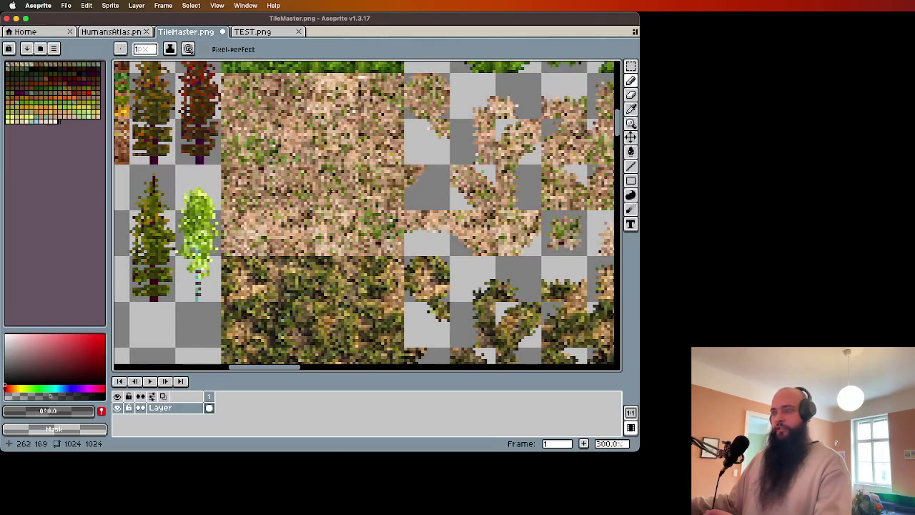
pyautogui.scroll(4, 327, 187)
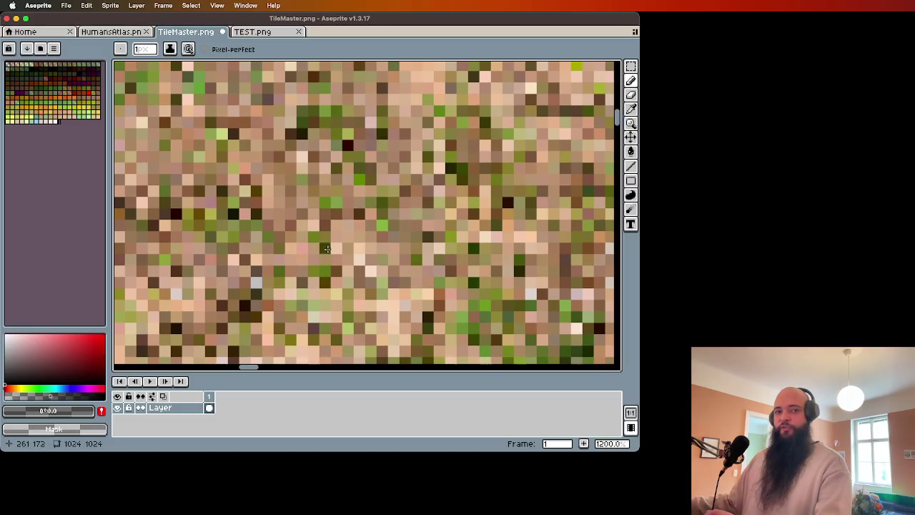
pyautogui.scroll(-5, 401, 269)
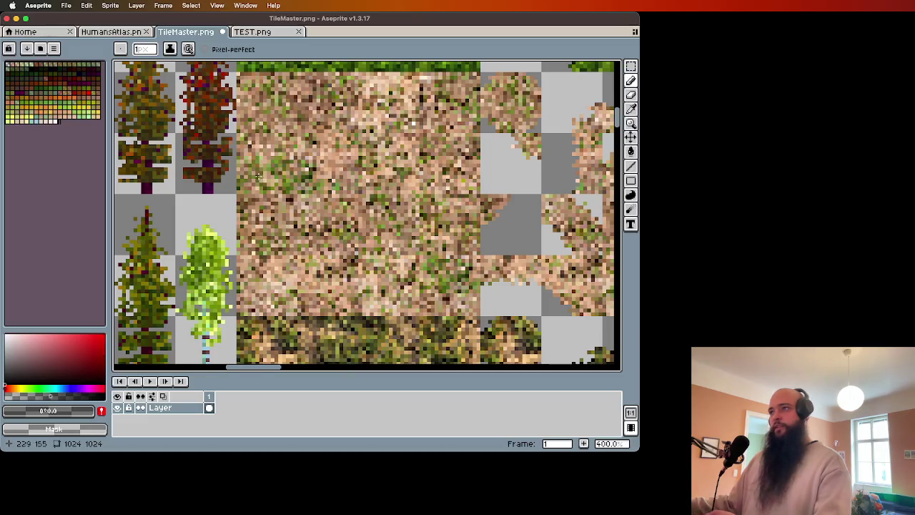
pyautogui.scroll(2, 258, 175)
pyautogui.scroll(-5, 318, 250)
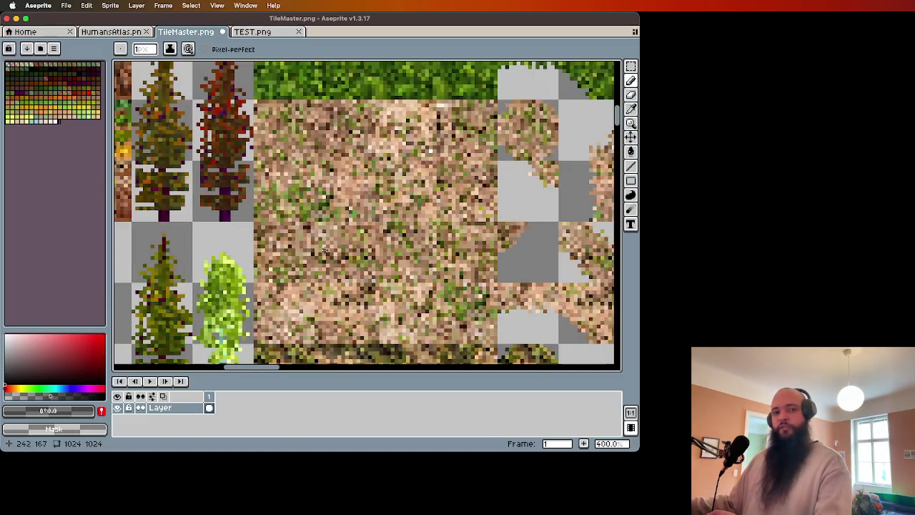
pyautogui.moveTo(420, 248); pyautogui.dragTo(440, 257)
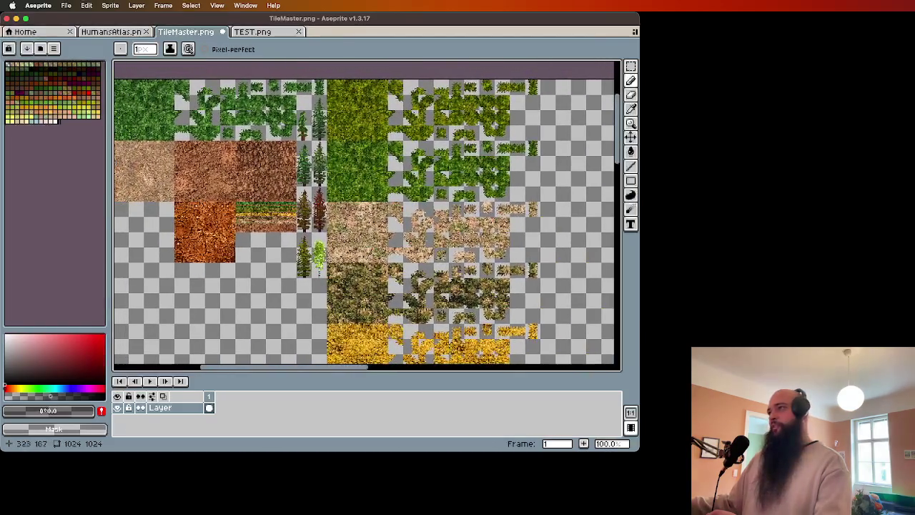
# Close TileMaster.png without saving and flip between the HumansAtlas.png and TEST.png tabs.
pyautogui.click(223, 32)
pyautogui.click(321, 260)
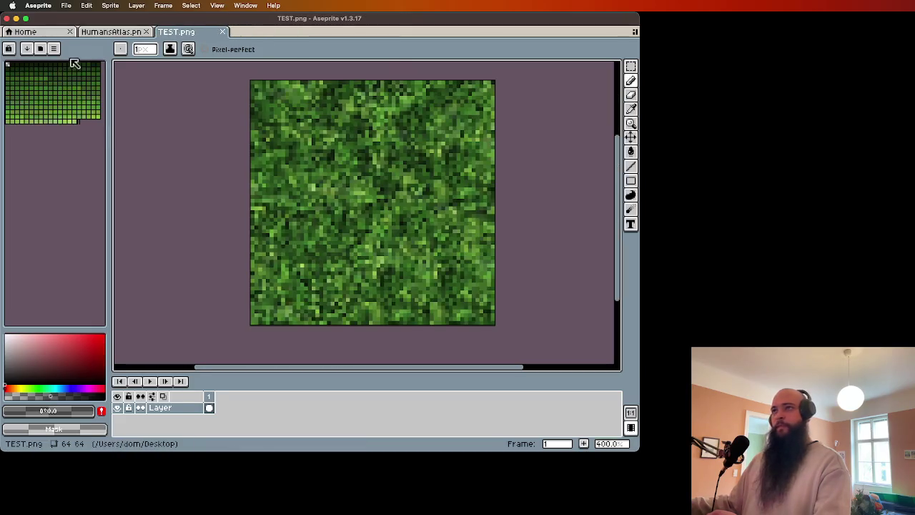
pyautogui.click(129, 32)
pyautogui.click(175, 33)
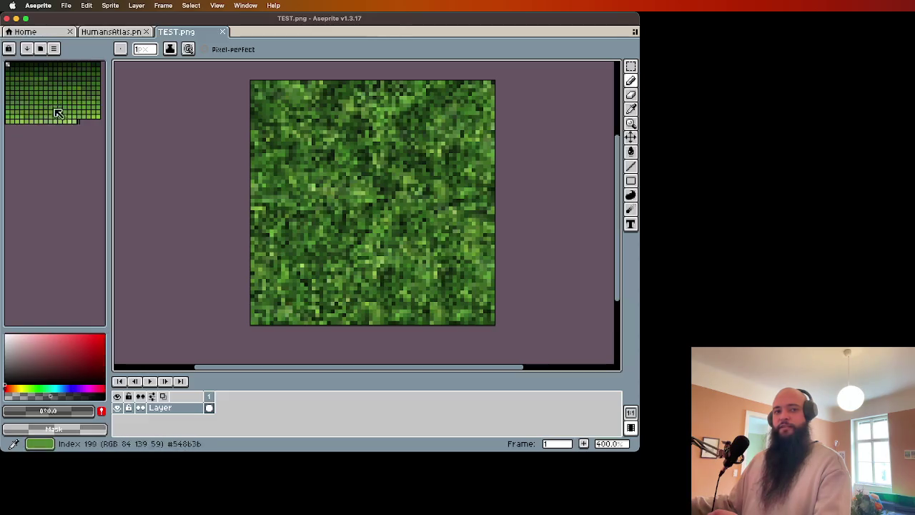
pyautogui.click(134, 35)
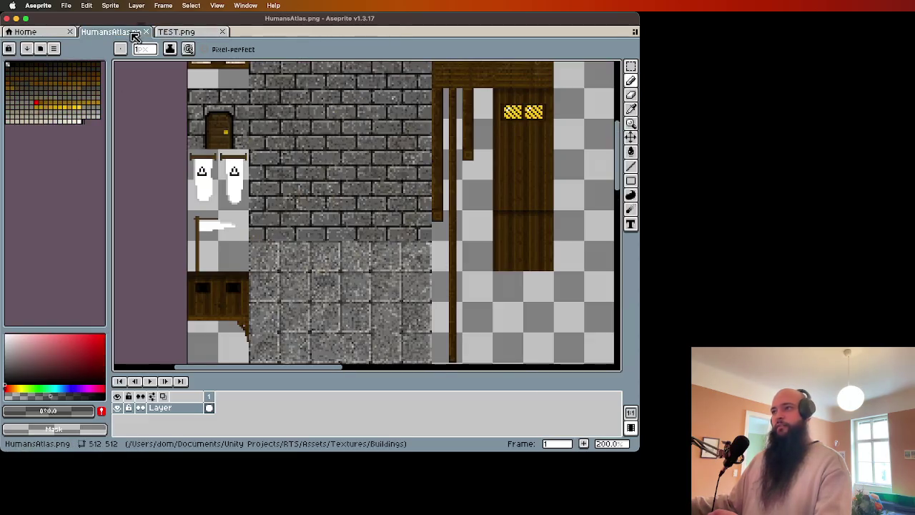
pyautogui.click(183, 32)
# Reopen TileMaster.png from recent files, extend its palette to 271 entries, then close it.
pyautogui.click(64, 5)
pyautogui.moveTo(85, 40)
pyautogui.click(183, 82)
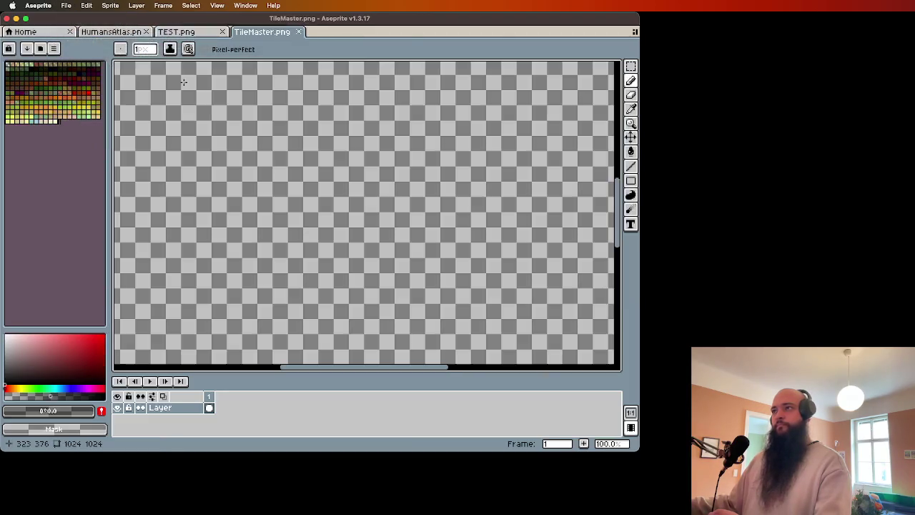
pyautogui.scroll(-3, 189, 129)
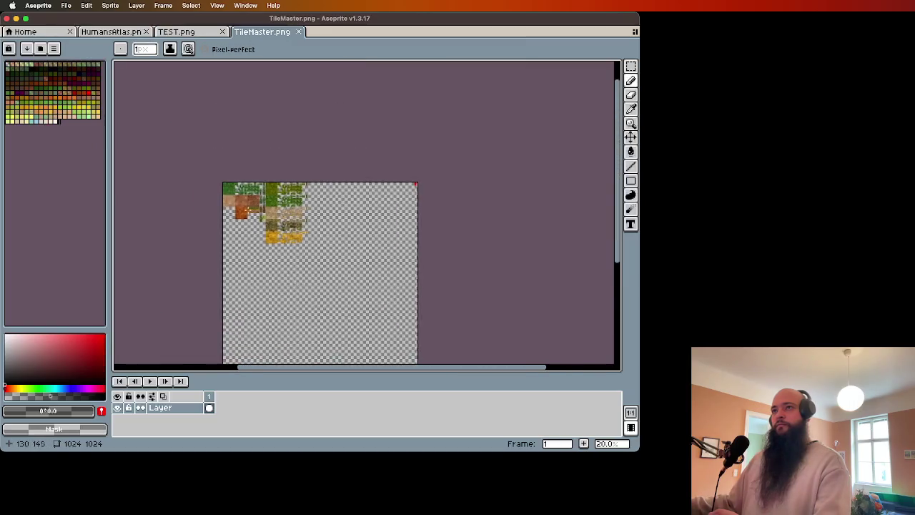
pyautogui.scroll(4, 198, 167)
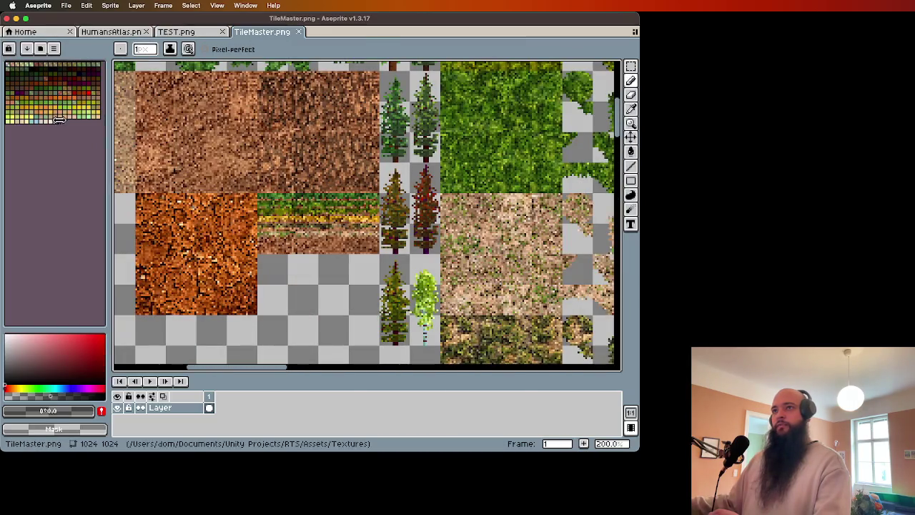
pyautogui.moveTo(59, 120)
pyautogui.mouseDown()
pyautogui.moveTo(60, 146)
pyautogui.moveTo(60, 124)
pyautogui.mouseUp()
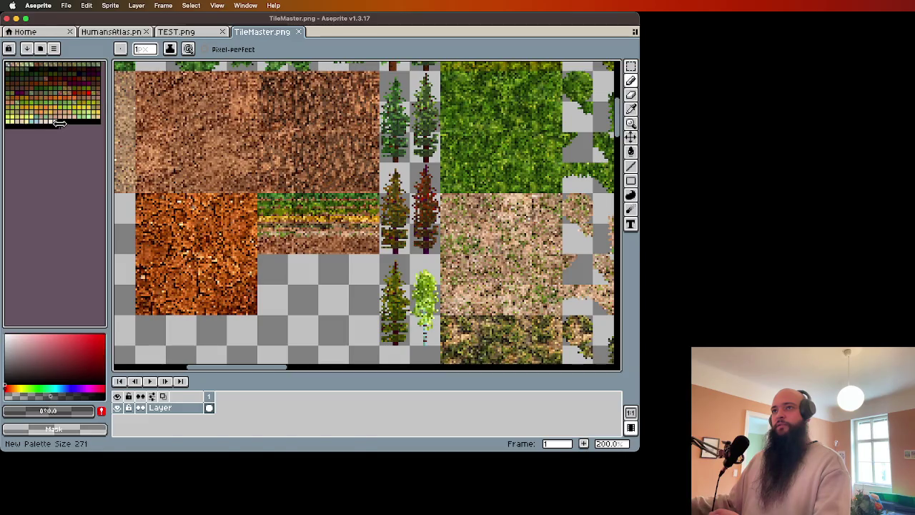
pyautogui.scroll(-1, 278, 213)
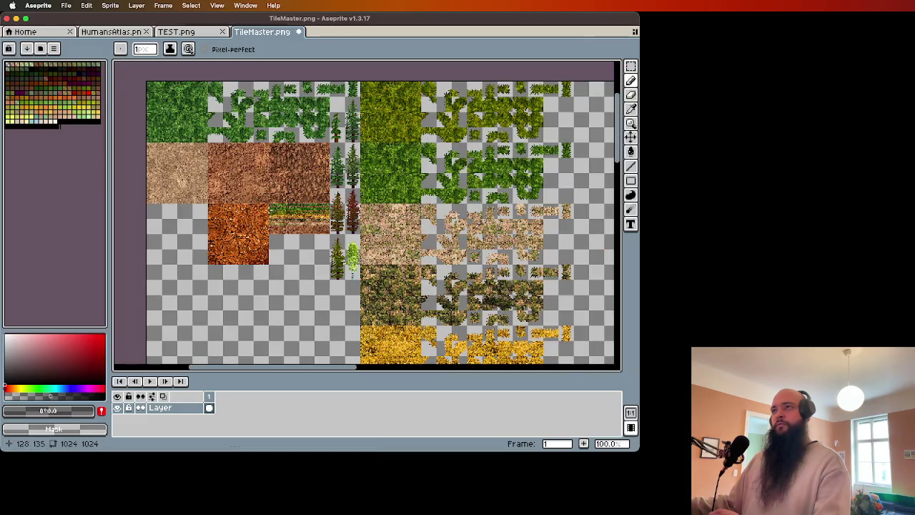
pyautogui.click(299, 32)
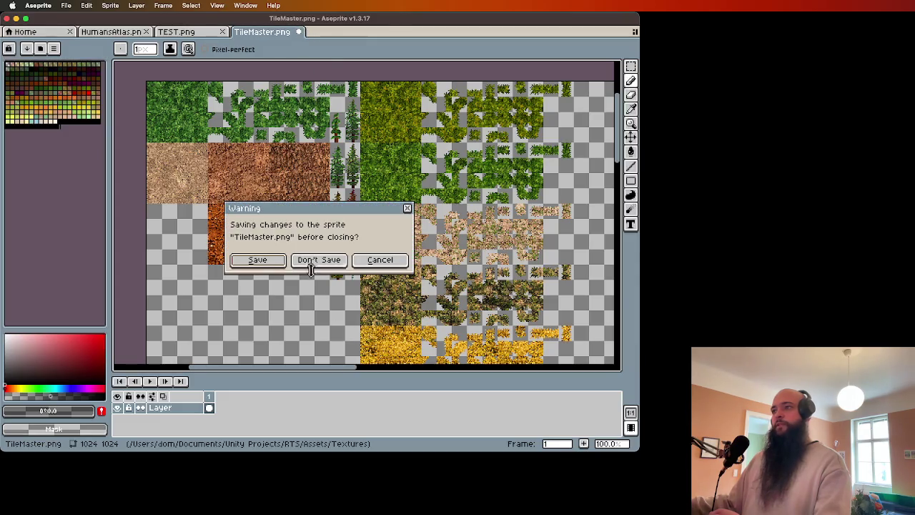
# Discard TileMaster.png changes, view the HumansAtlas.png atlas, and bring up the recent files list.
pyautogui.click(311, 261)
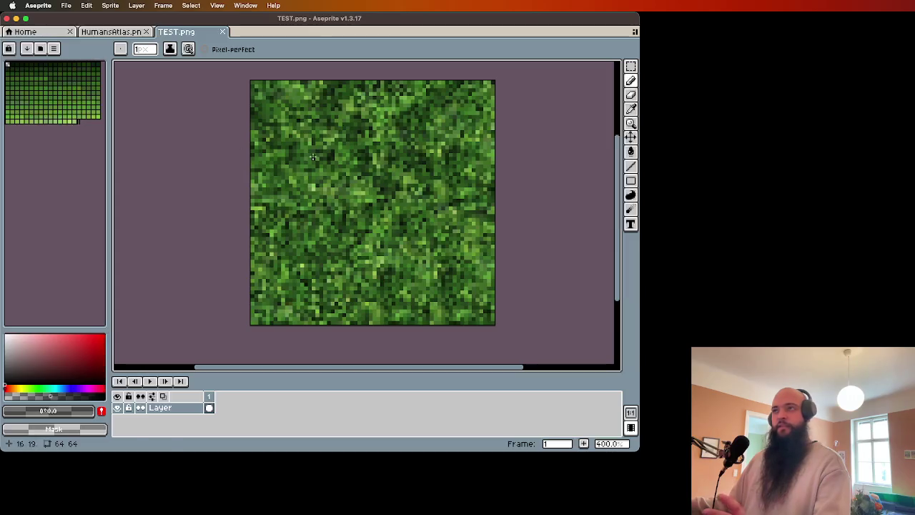
pyautogui.click(123, 32)
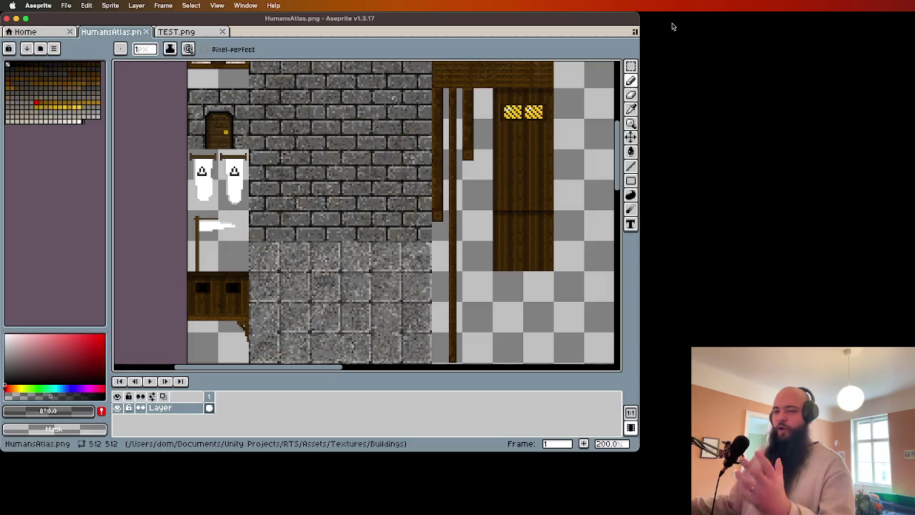
pyautogui.click(709, 14)
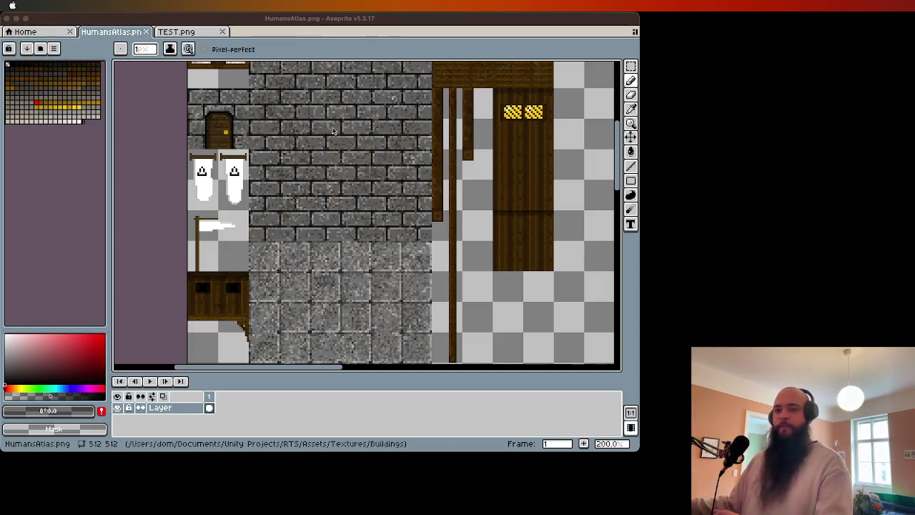
pyautogui.click(143, 22)
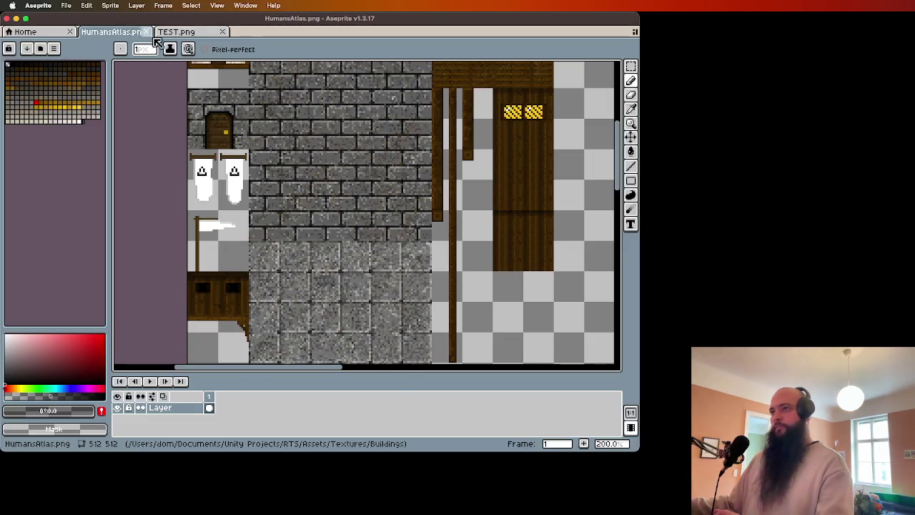
pyautogui.click(66, 5)
# Open FairyDragon.aseprite and Goolet.aseprite from the recent files list.
pyautogui.moveTo(92, 43)
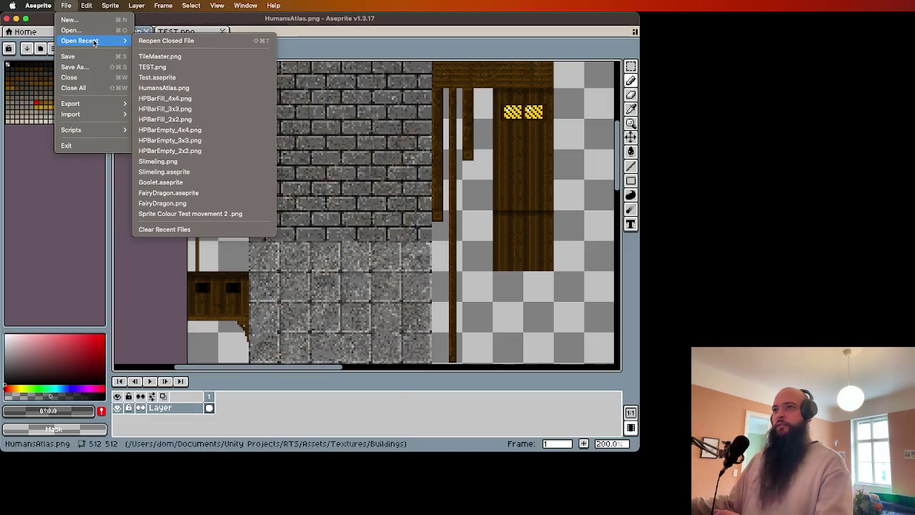
pyautogui.click(168, 192)
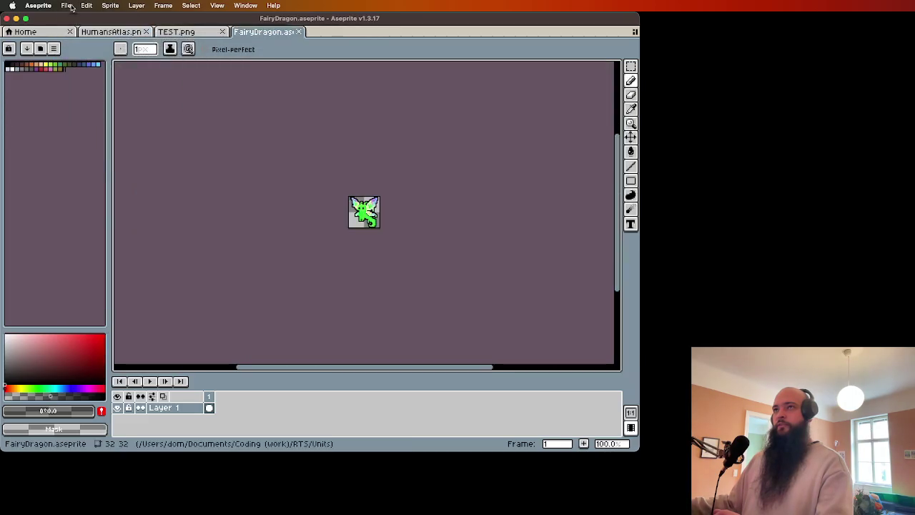
pyautogui.click(67, 5)
pyautogui.moveTo(86, 41)
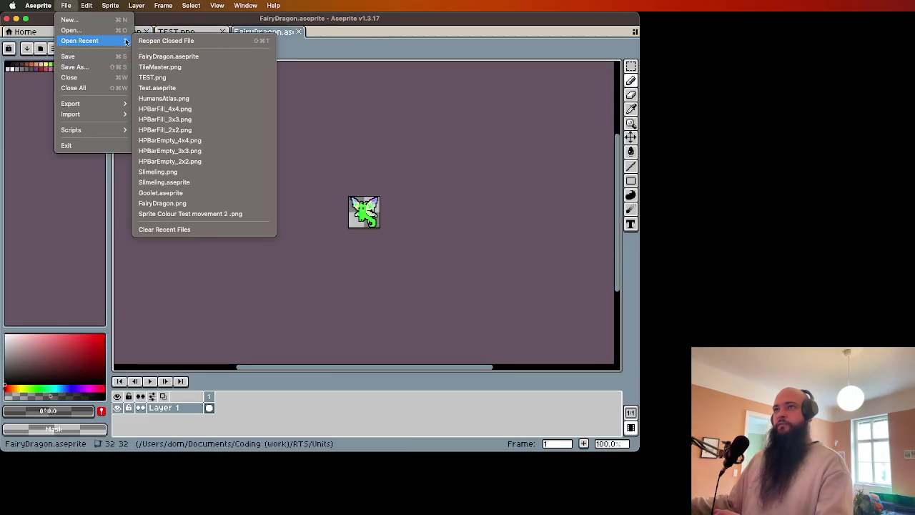
pyautogui.click(188, 193)
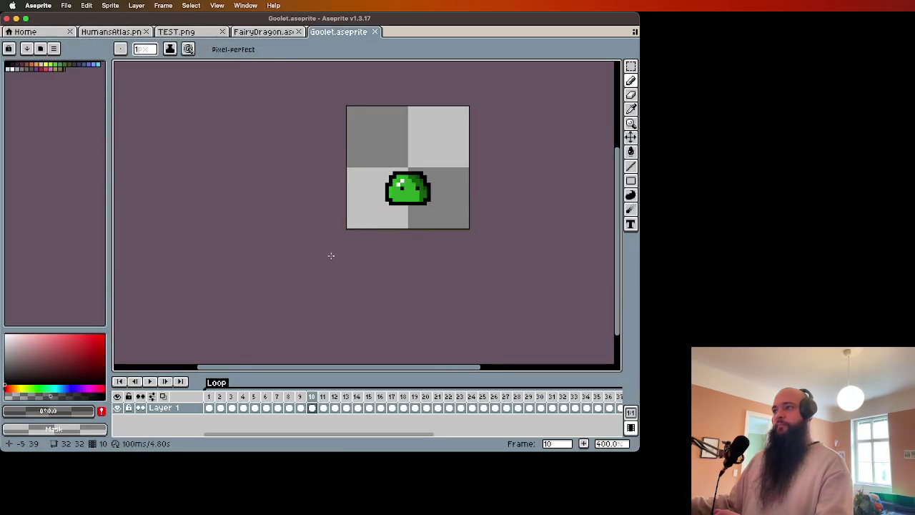
# Play the Goolet slime animation from its first frame, recentre the sprite, then stop playback.
pyautogui.click(208, 396)
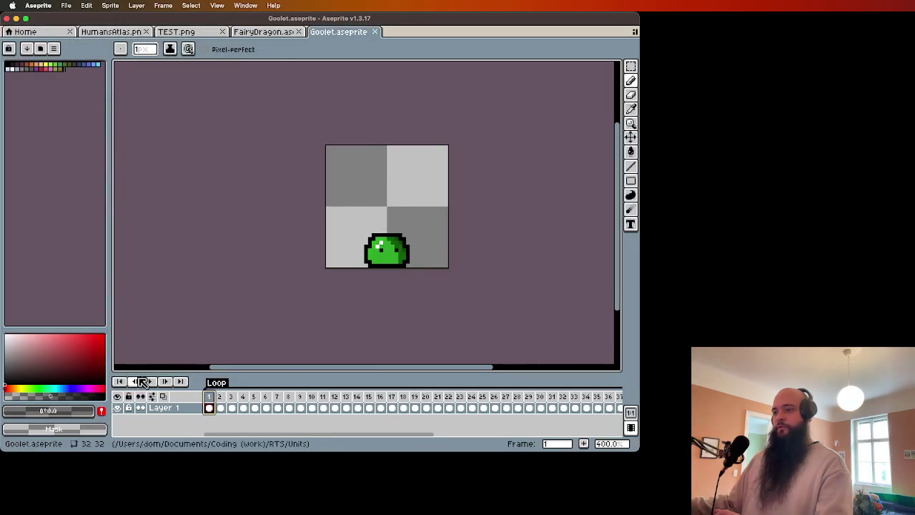
pyautogui.click(152, 381)
pyautogui.scroll(-2, 202, 298)
pyautogui.scroll(2, 207, 296)
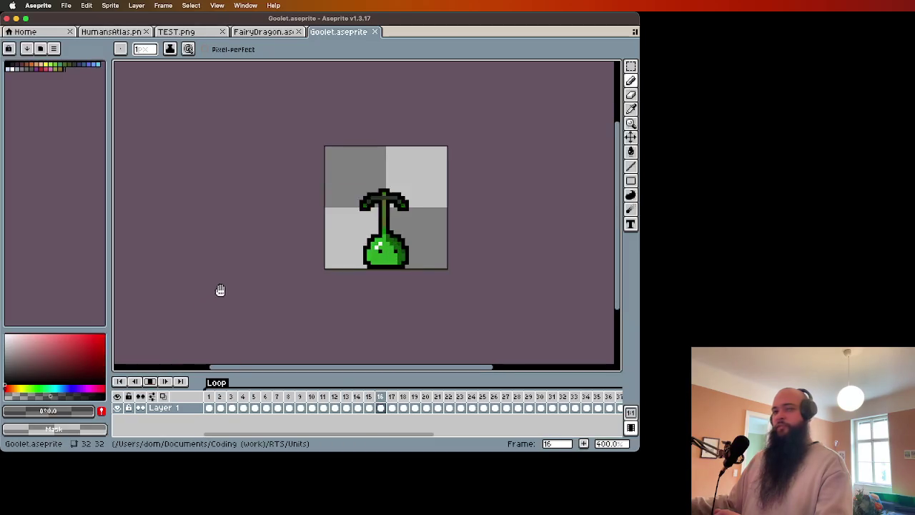
pyautogui.moveTo(221, 290); pyautogui.dragTo(167, 306)
pyautogui.scroll(2, 194, 279)
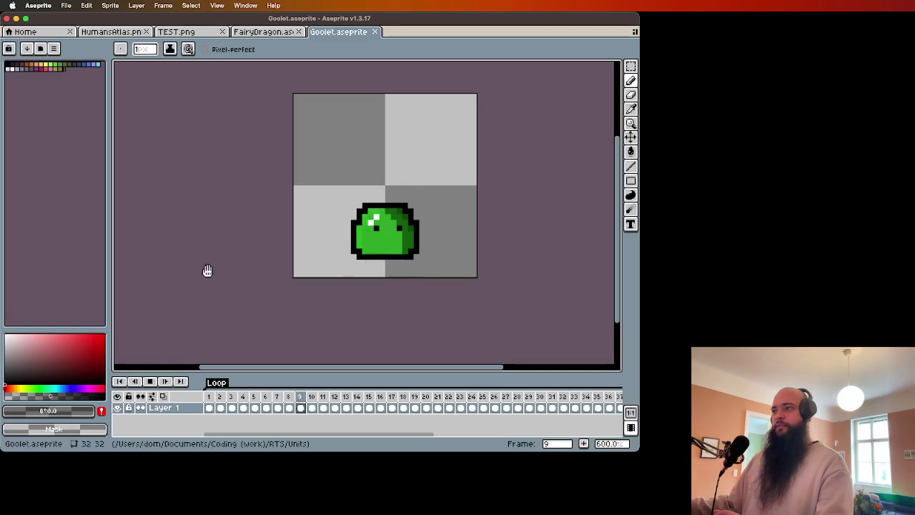
pyautogui.click(169, 382)
# Step through Goolet frames 10–17, from the pointed-top slime to the bow and streaks.
pyautogui.click(311, 407)
pyautogui.click(325, 407)
pyautogui.click(334, 407)
pyautogui.click(345, 407)
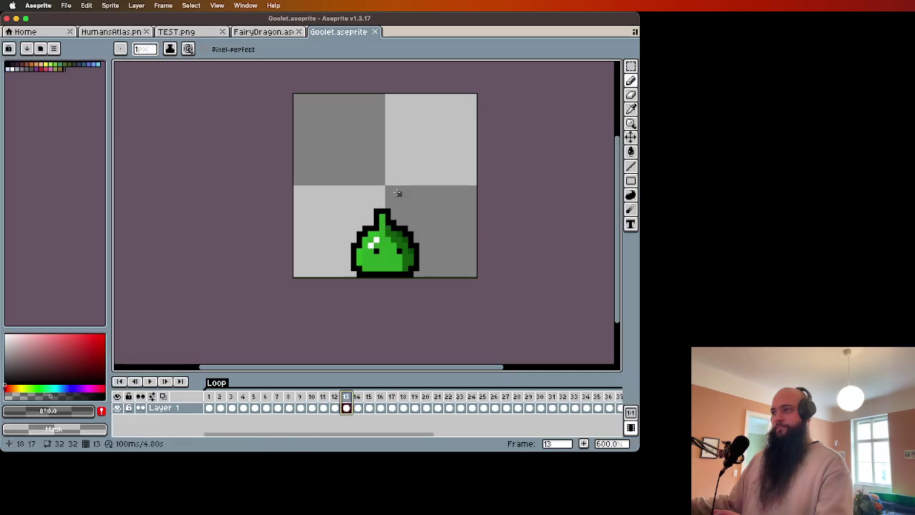
pyautogui.click(358, 407)
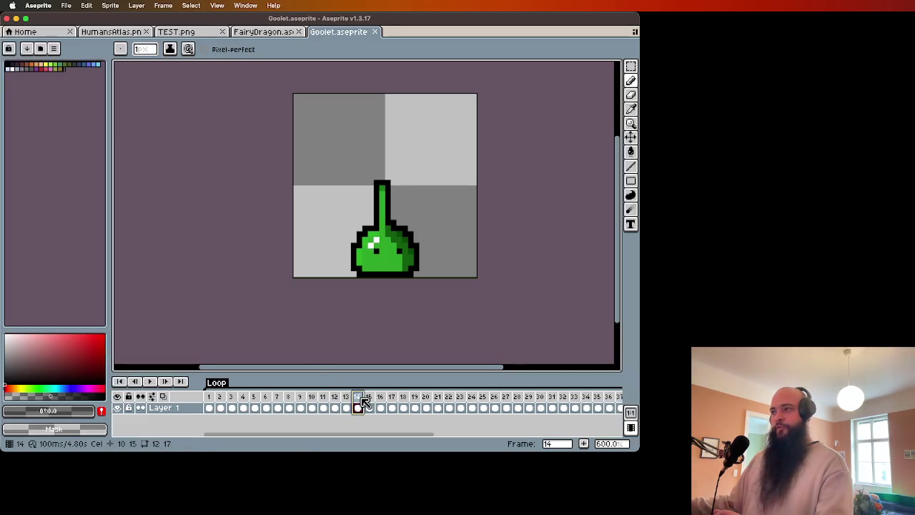
pyautogui.click(370, 398)
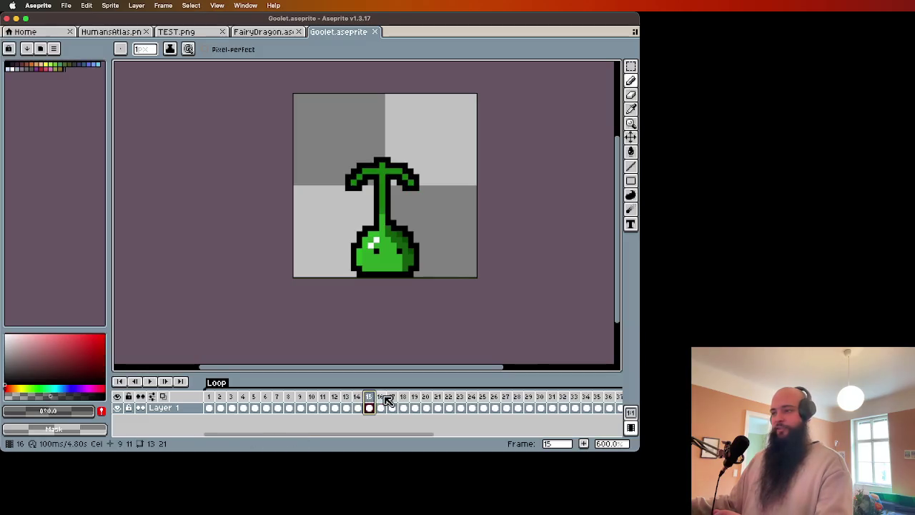
pyautogui.click(381, 397)
pyautogui.click(391, 405)
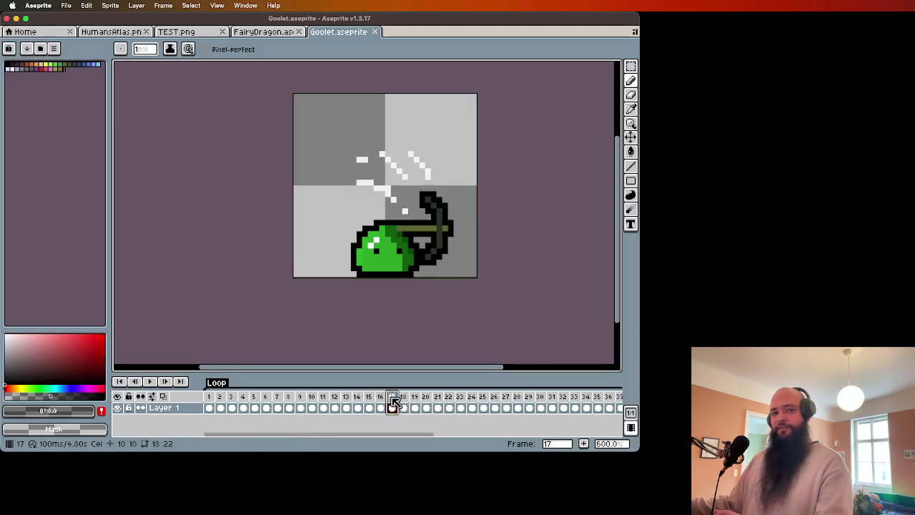
# Continue through frames 18–25, including the slime with the stem in frame 20.
pyautogui.click(403, 406)
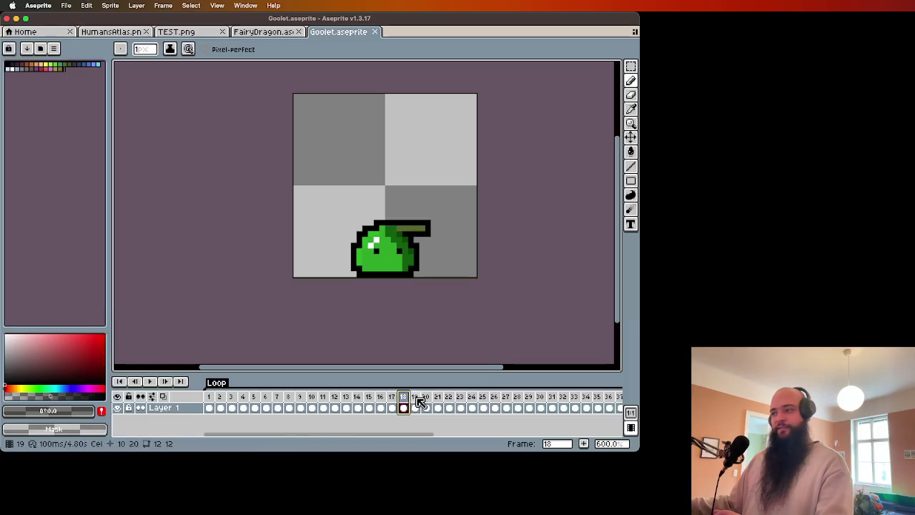
pyautogui.click(414, 405)
pyautogui.click(426, 406)
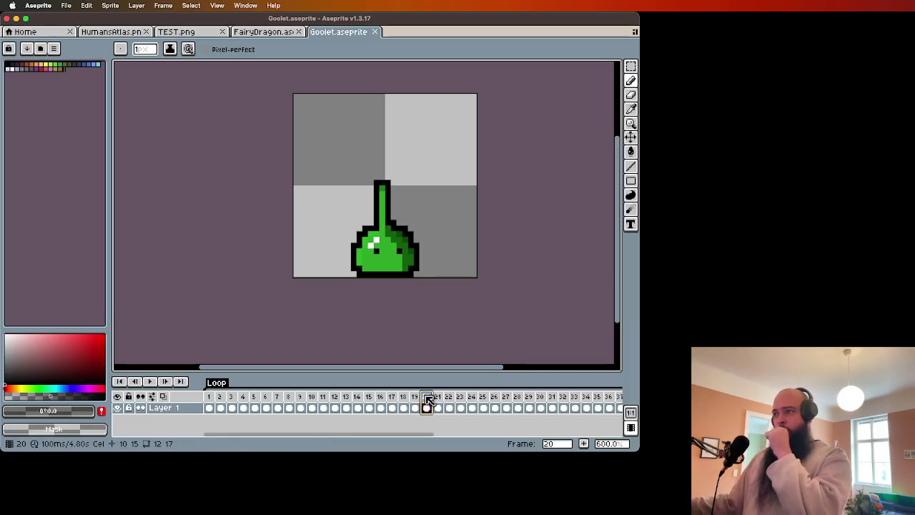
pyautogui.click(437, 405)
pyautogui.click(449, 405)
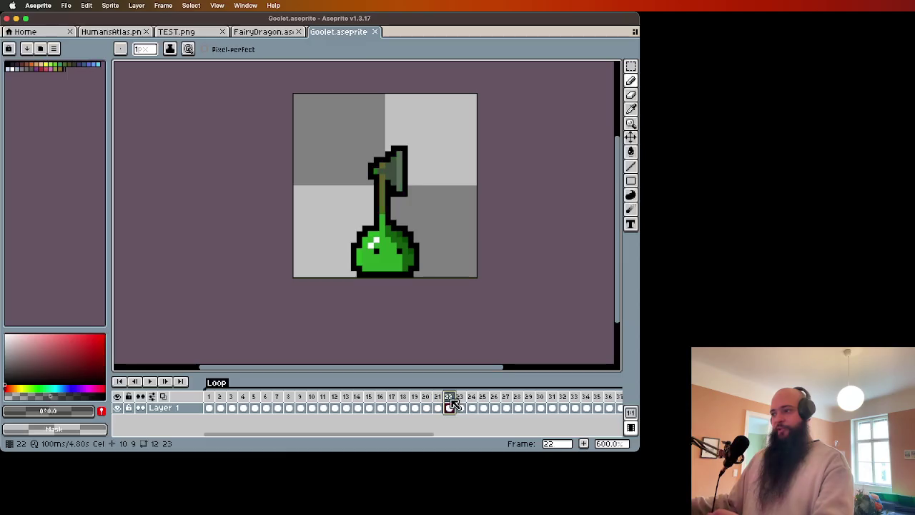
pyautogui.click(461, 404)
pyautogui.click(472, 404)
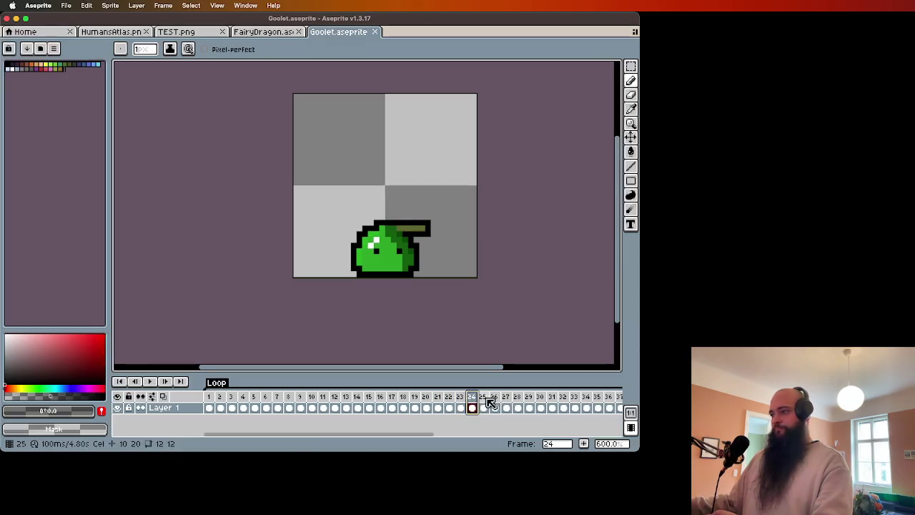
pyautogui.click(483, 405)
# Advance through frames 26–32, passing the brown-corked slime in frame 31.
pyautogui.click(494, 405)
pyautogui.click(506, 405)
pyautogui.click(517, 405)
pyautogui.click(529, 405)
pyautogui.click(540, 406)
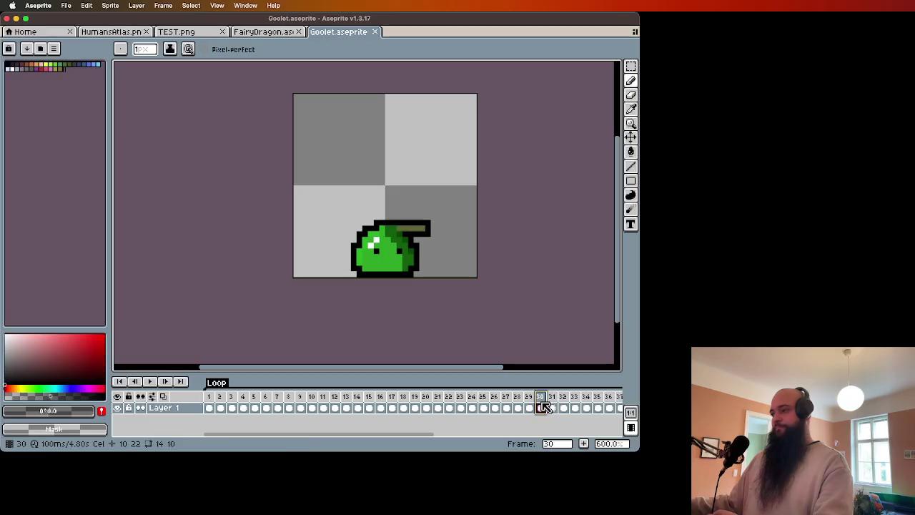
pyautogui.click(552, 405)
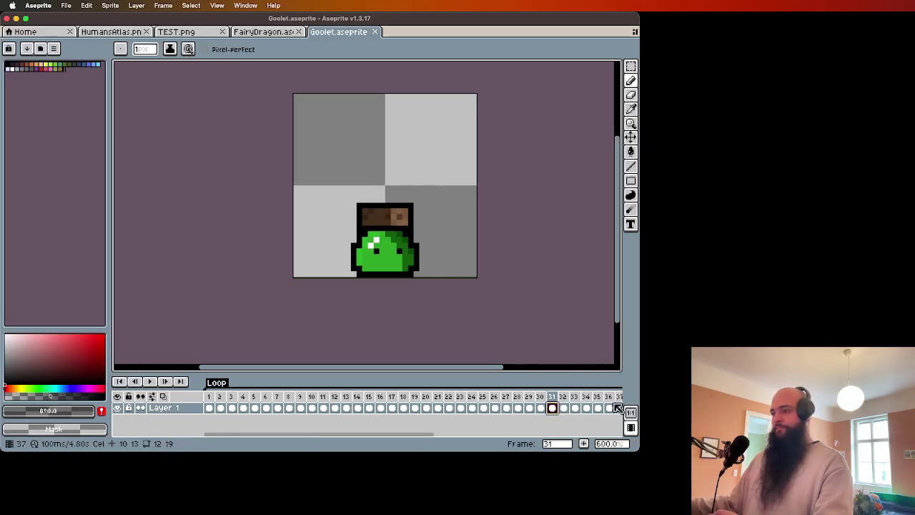
pyautogui.click(563, 405)
# Revisit the flask-shaped frames 27–29, then move on to the crowned slime in frame 40.
pyautogui.click(506, 405)
pyautogui.click(517, 405)
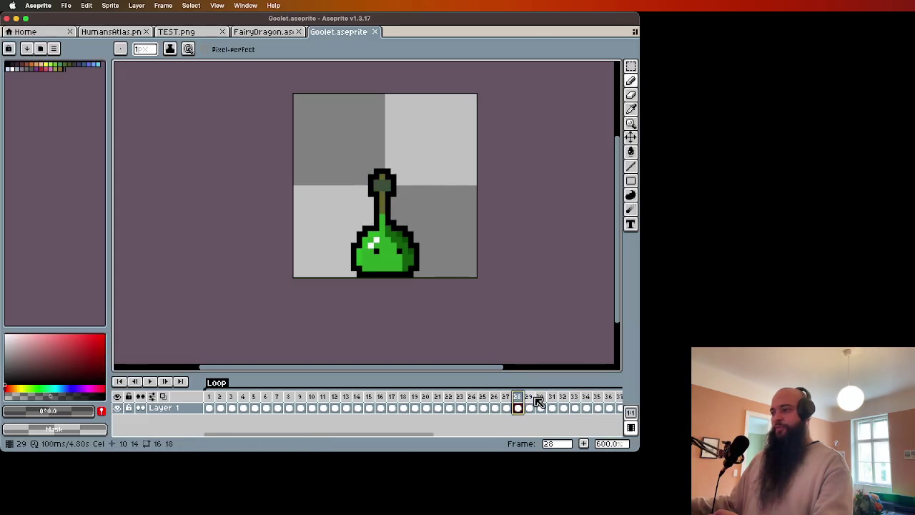
pyautogui.click(531, 400)
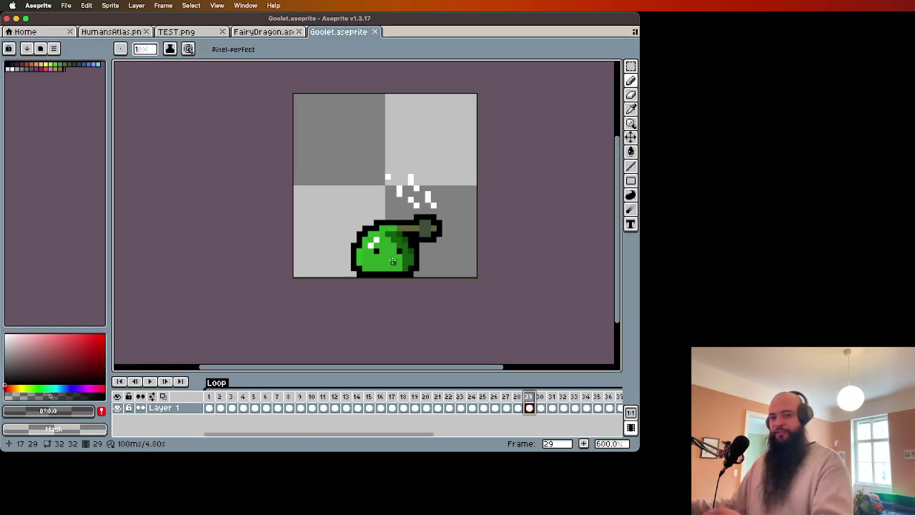
pyautogui.click(561, 398)
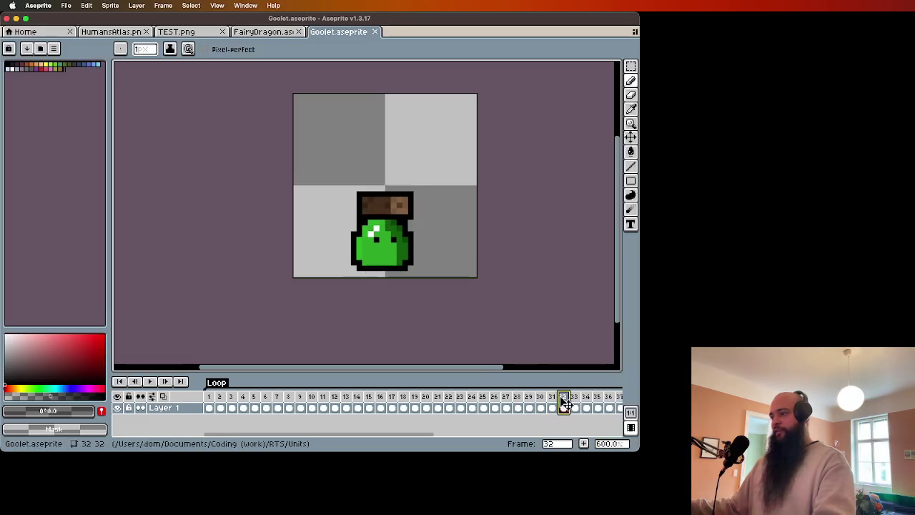
pyautogui.hscroll(5, 563, 402)
pyautogui.click(557, 399)
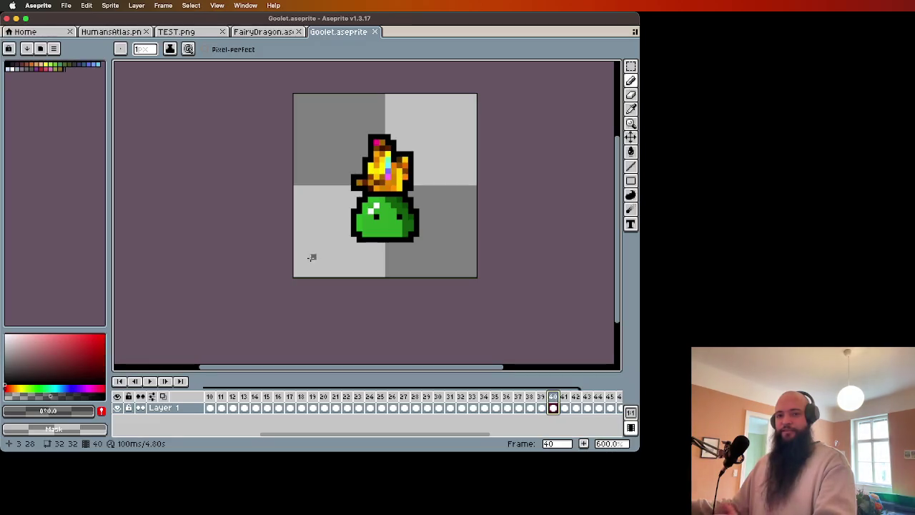
pyautogui.click(278, 35)
# Zoom the FairyDragon sprite to 800% and pan to centre the green dragon.
pyautogui.scroll(5, 329, 247)
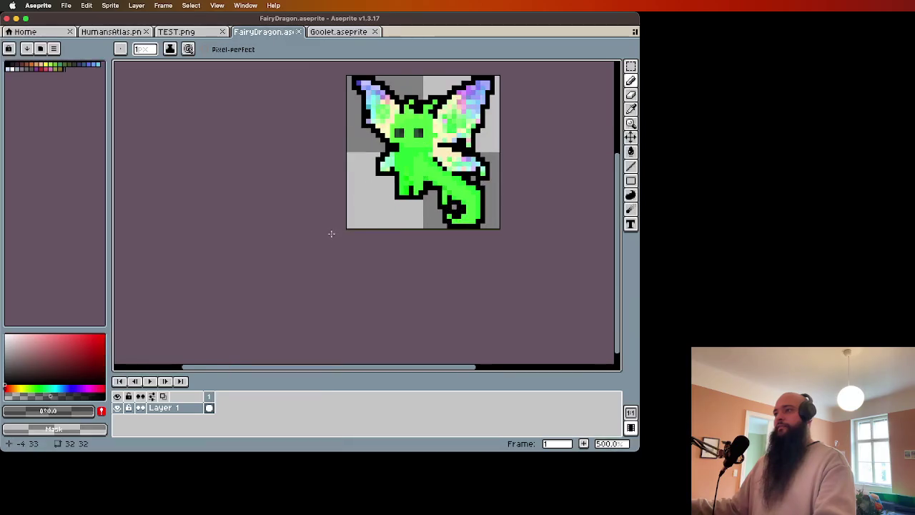
pyautogui.moveTo(333, 231); pyautogui.dragTo(291, 285)
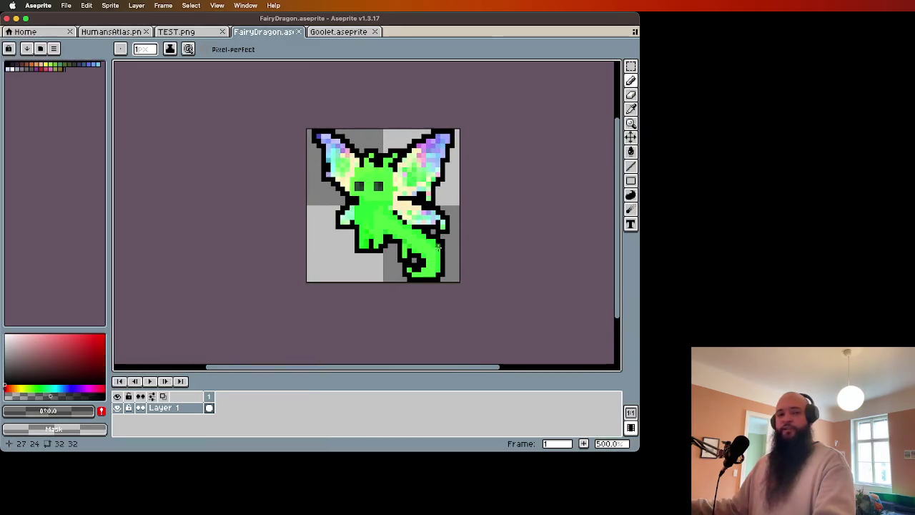
pyautogui.scroll(2, 458, 248)
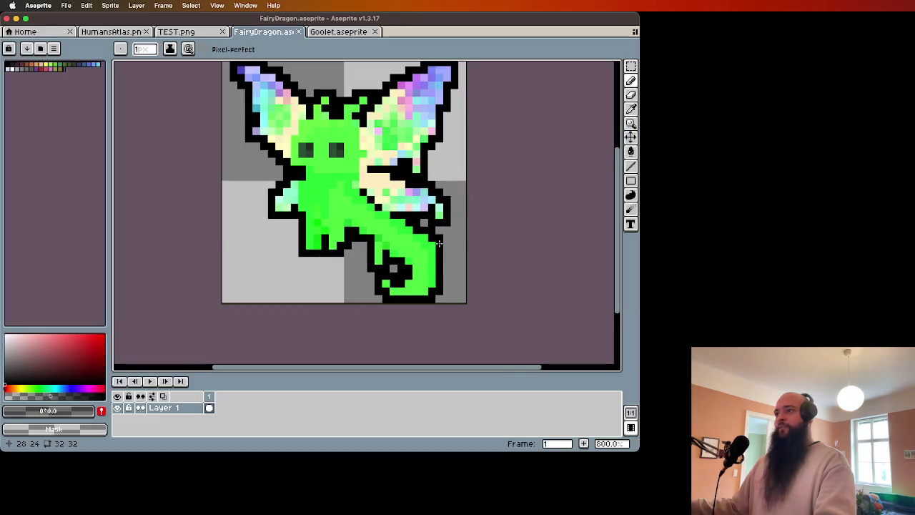
pyautogui.moveTo(479, 251); pyautogui.dragTo(499, 272)
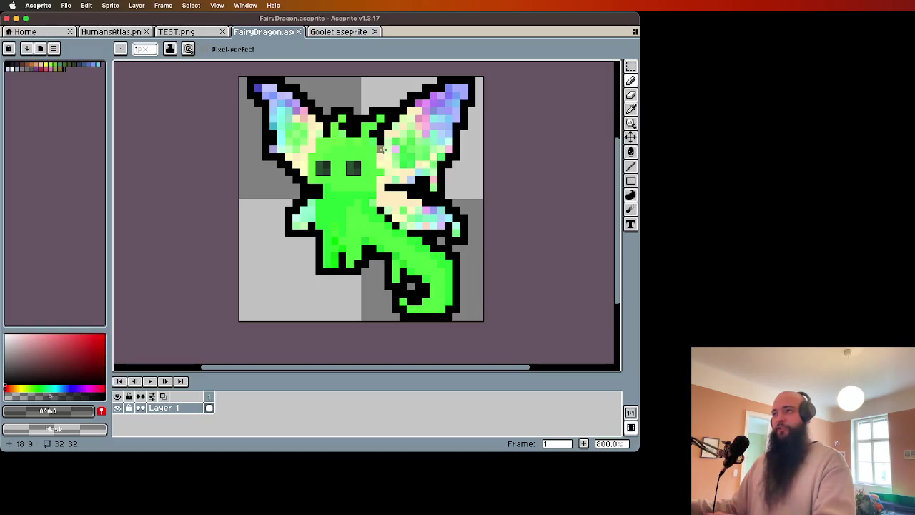
pyautogui.click(66, 6)
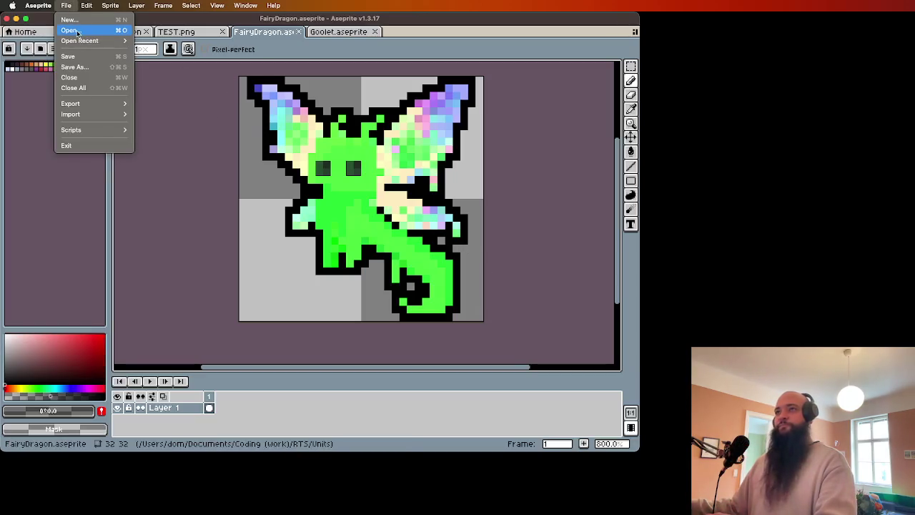
pyautogui.click(78, 31)
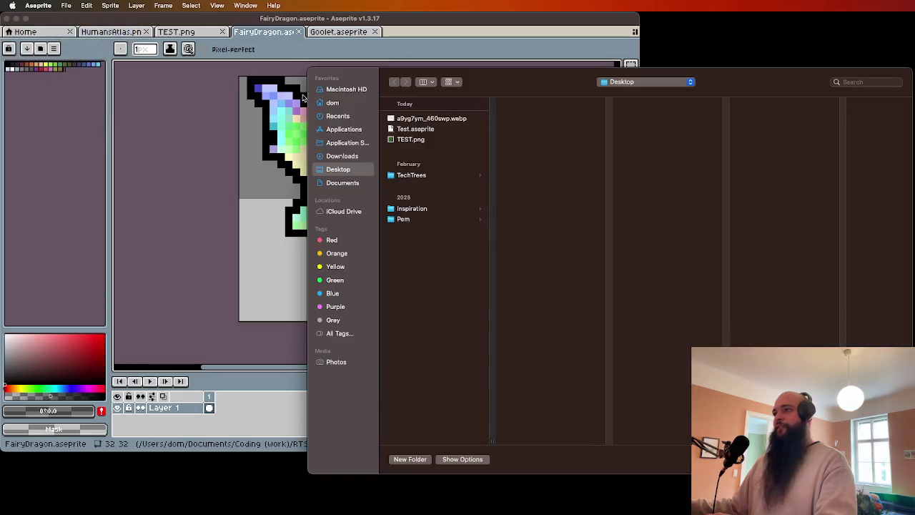
pyautogui.click(363, 183)
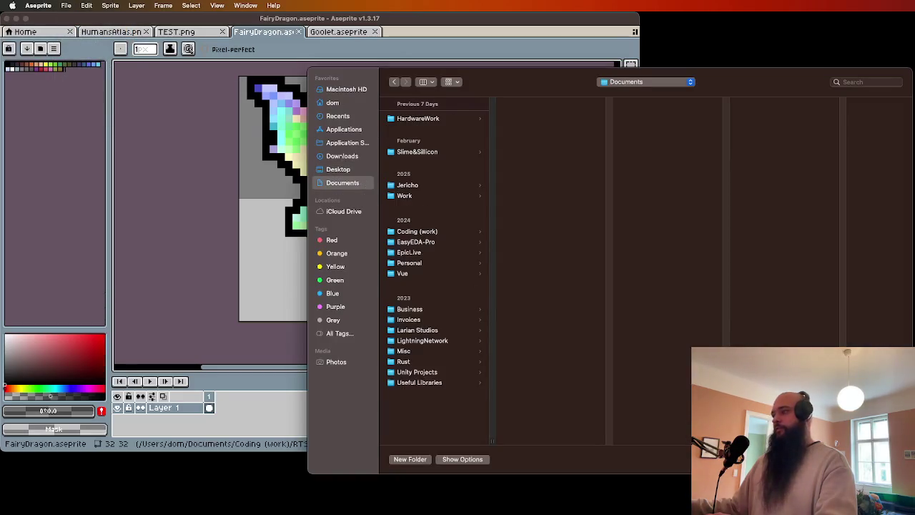
pyautogui.press('Escape')
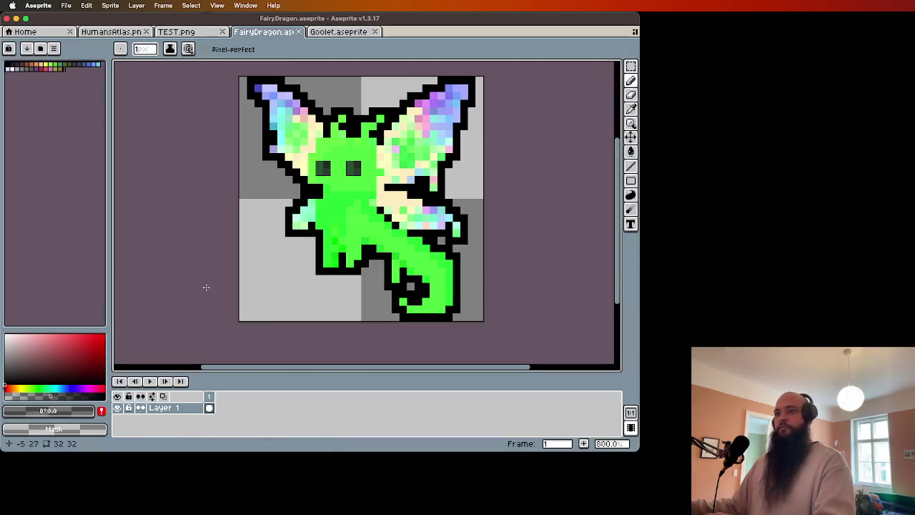